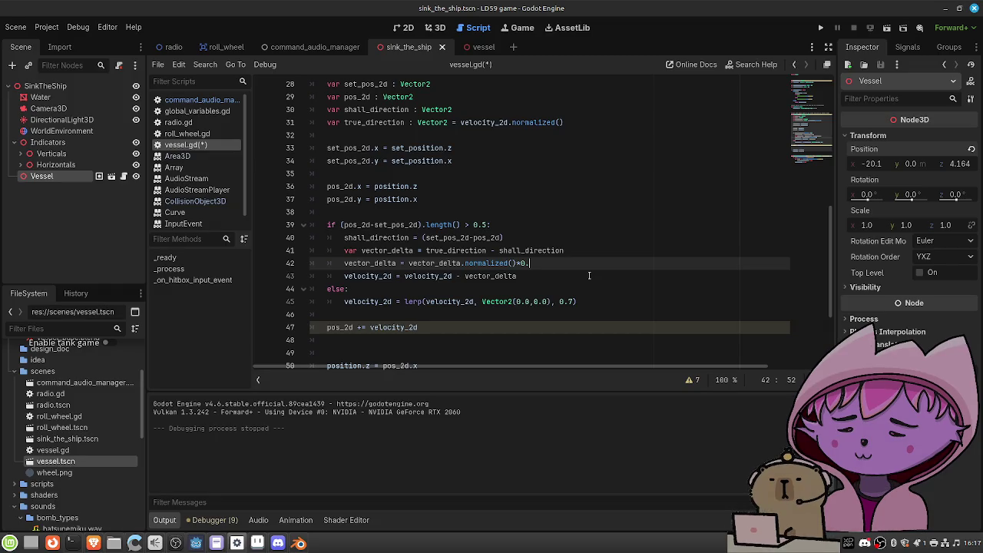
text(8)
Save vessel.gd with the 0.01 steering factor and test-run the ship's movement twice
key(ctrl+s)
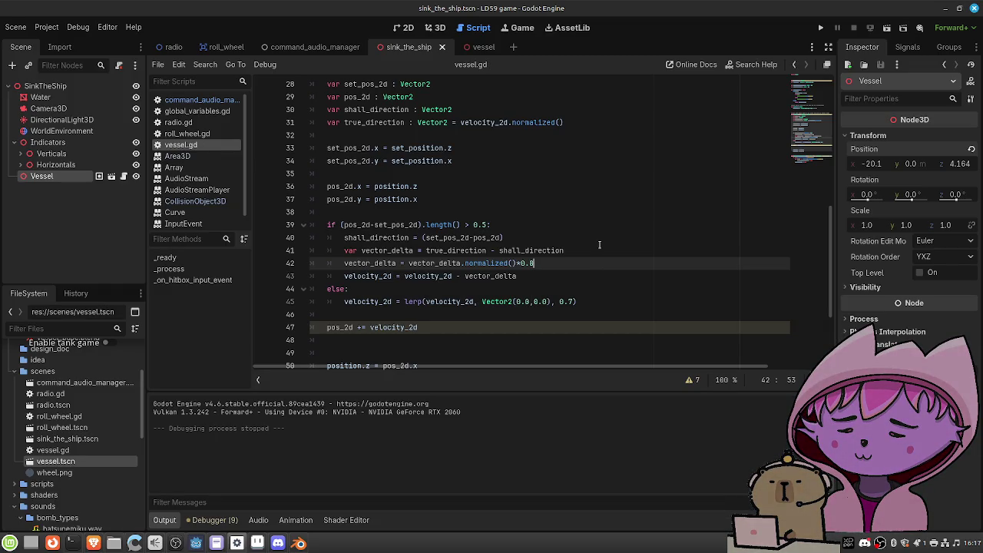
click(889, 27)
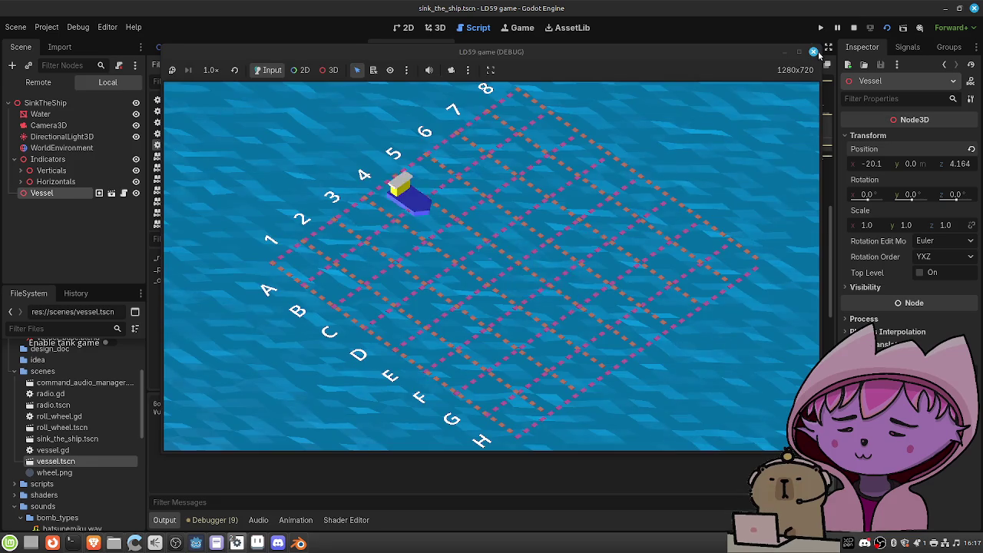
click(815, 51)
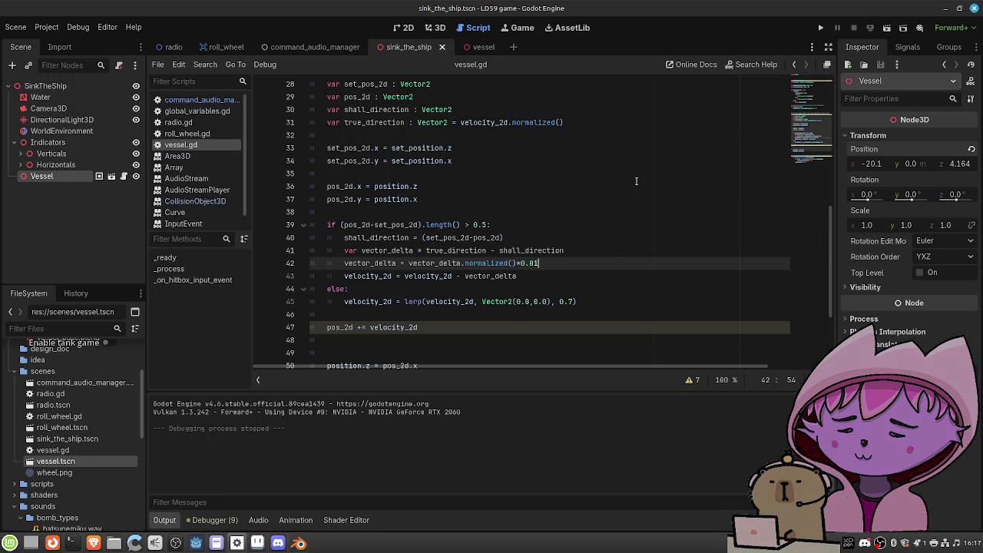
click(887, 29)
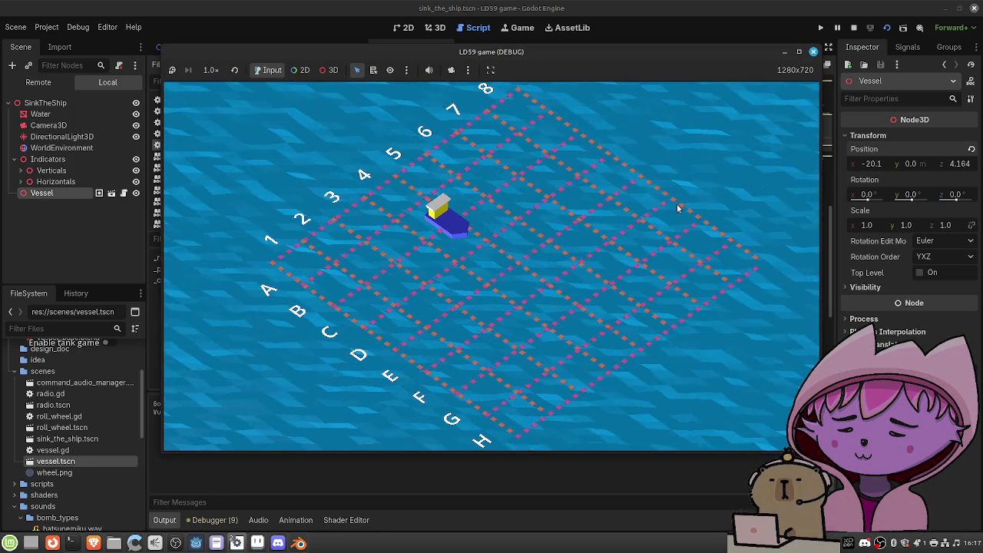
click(813, 54)
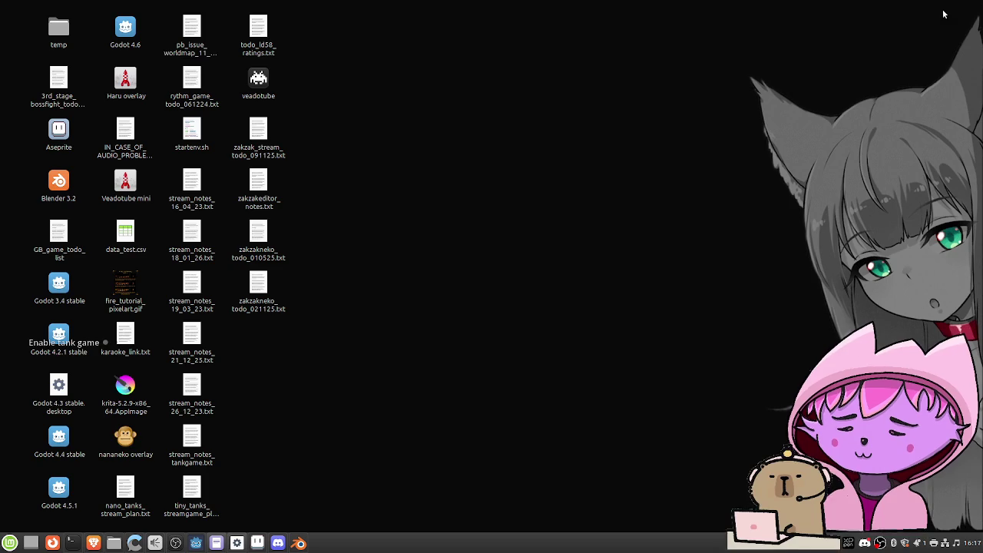
Launch Godot 3.4 from the desktop and open the Professor Bubbles project
click(944, 8)
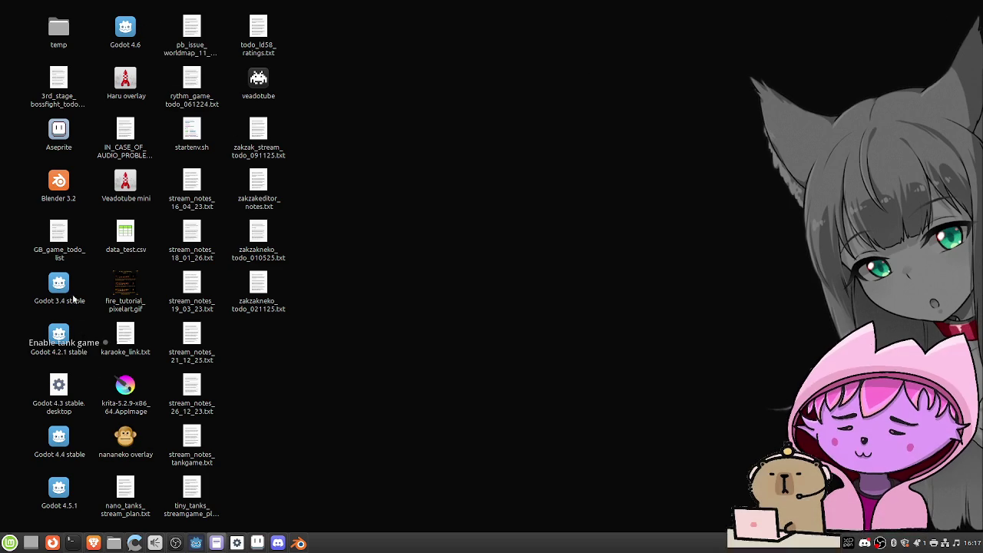
double_click(61, 284)
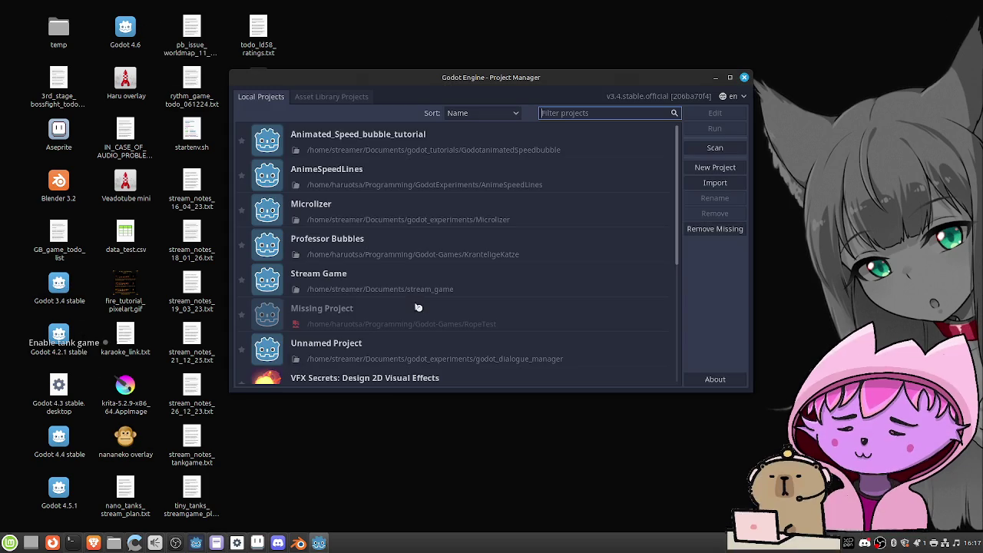
double_click(404, 243)
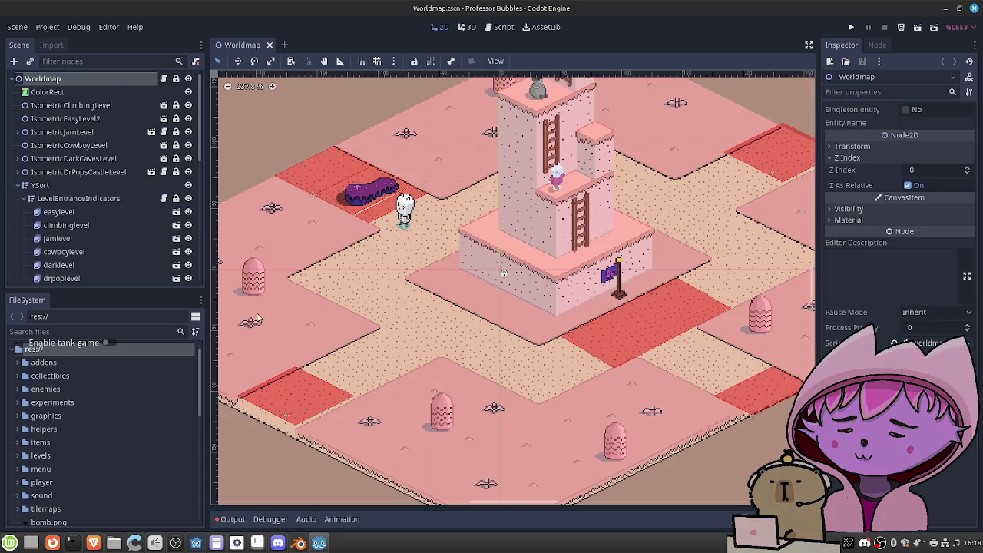
Find cowboy.tscn with a 'cowb' FileSystem search and open it
click(93, 333)
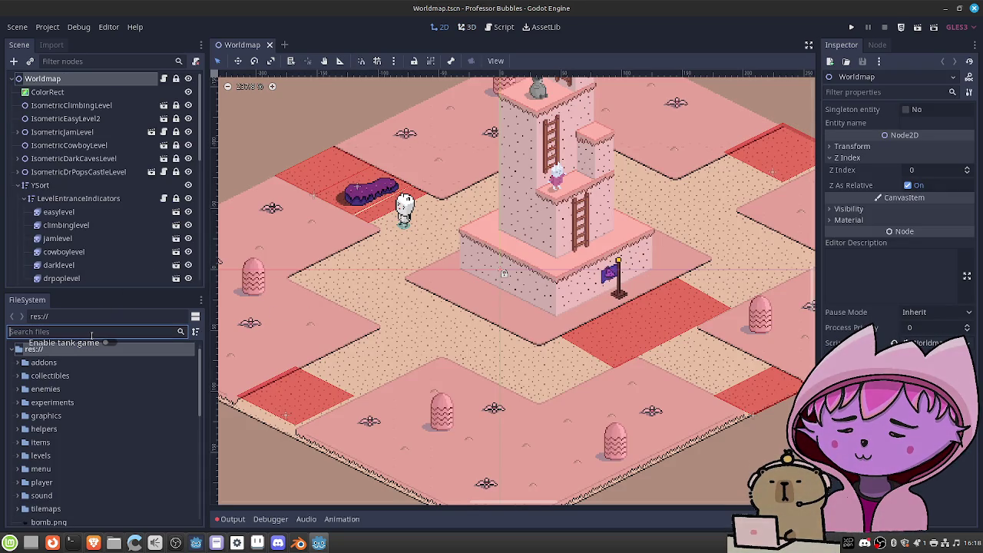
text(cowb)
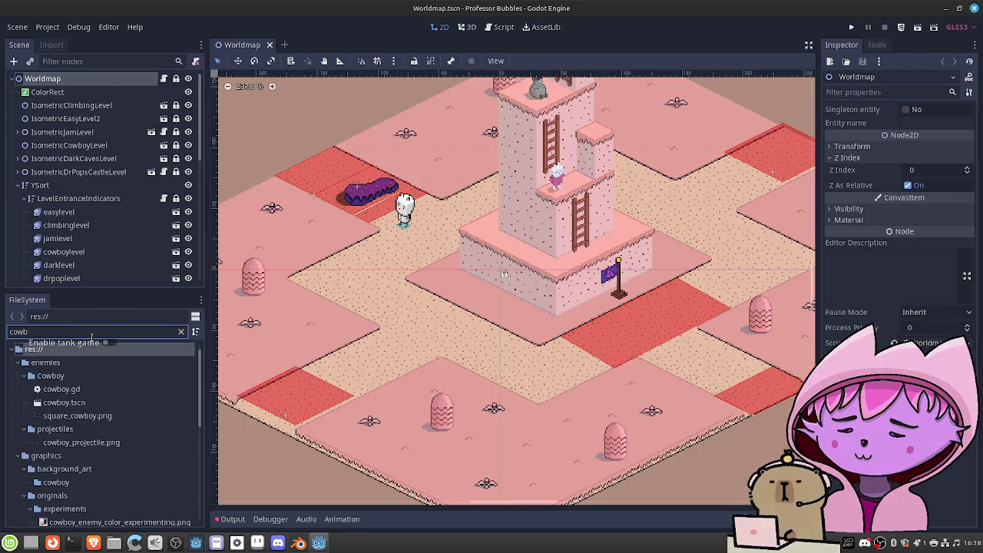
double_click(86, 404)
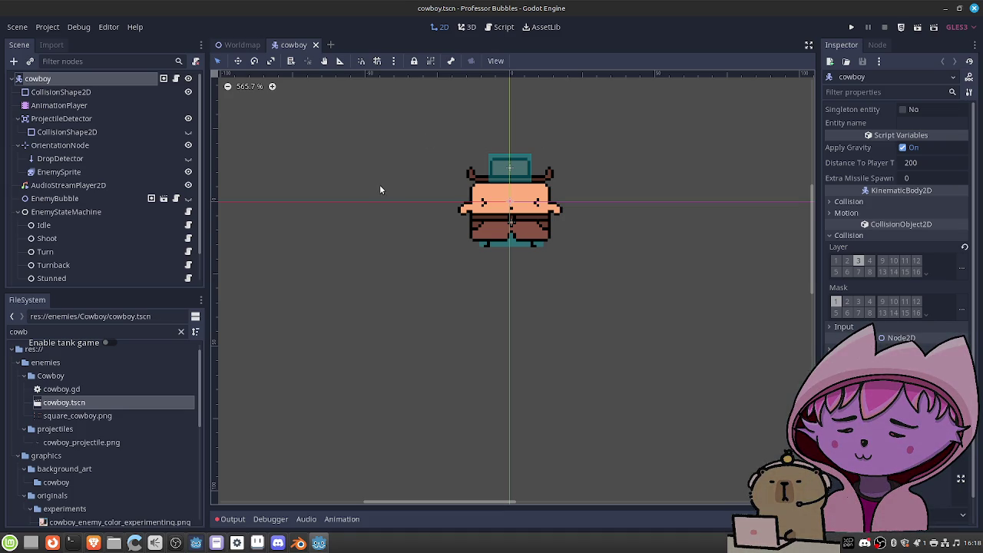
Follow the cowboy script's reference to missile_projectile.tscn and open its missile_projectile.gd script
click(501, 27)
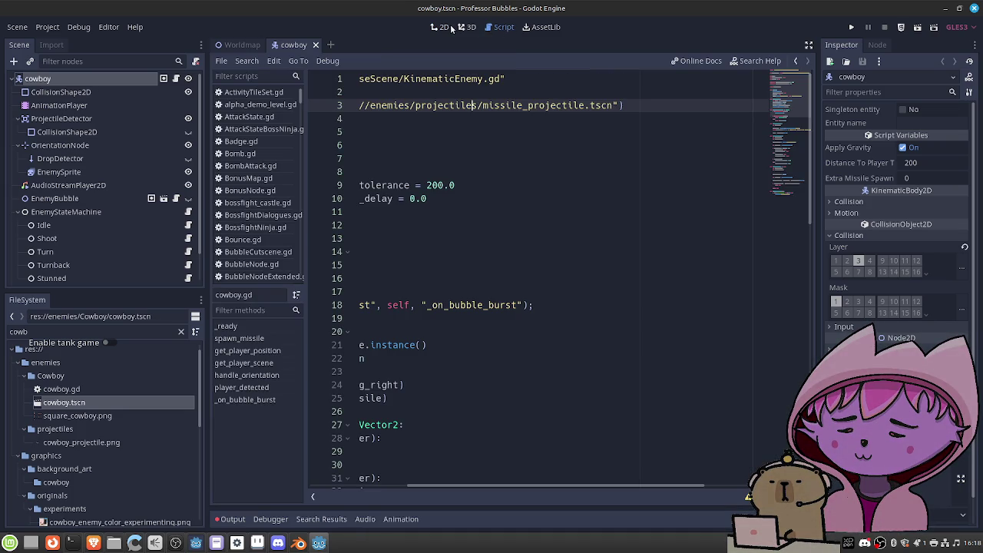
ctrl+click(472, 105)
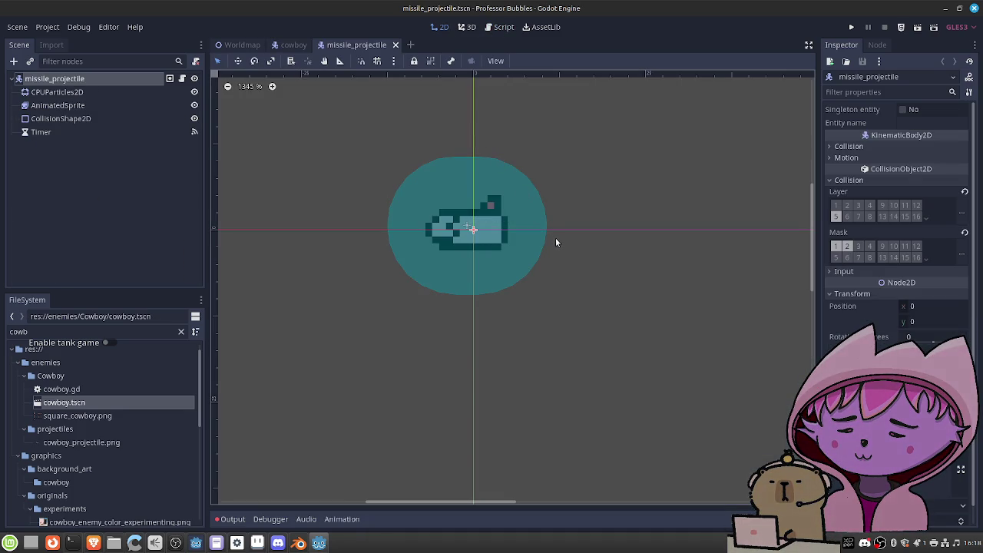
click(182, 78)
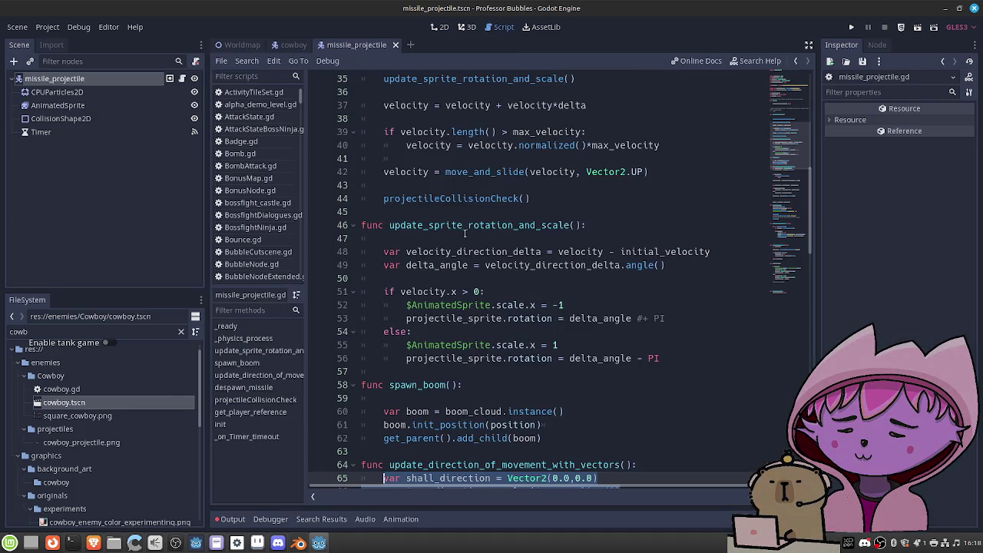
scroll(524, 264, down, 8)
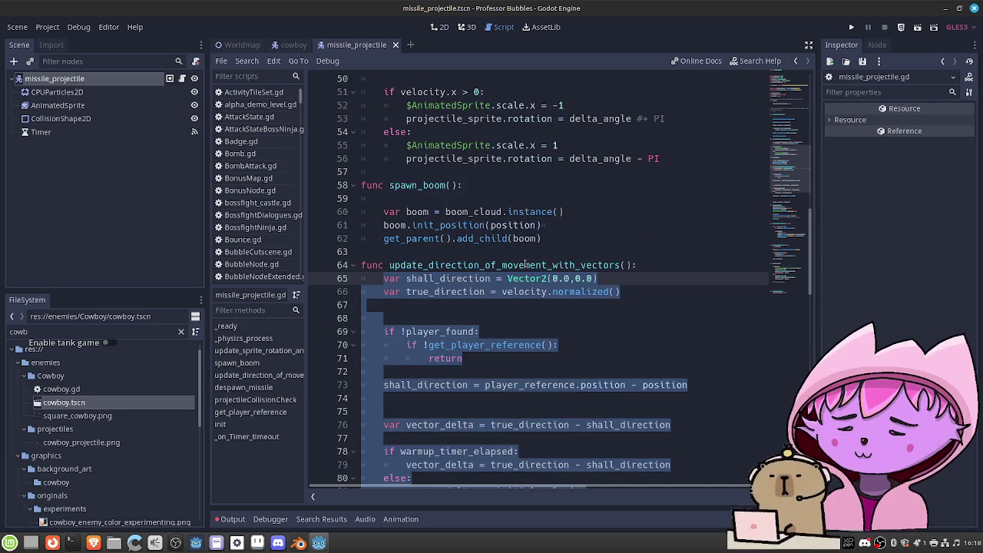
scroll(524, 264, down, 1)
scroll(525, 264, down, 5)
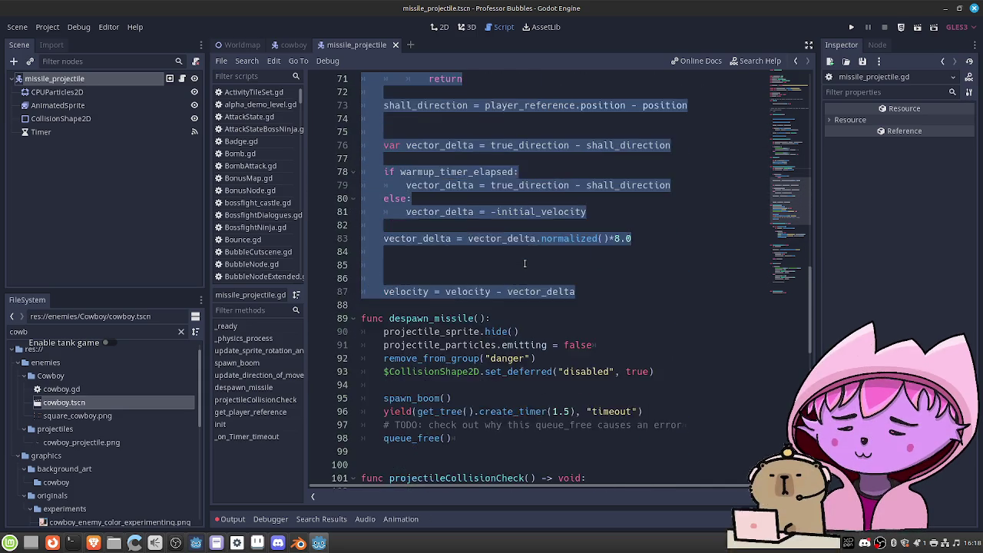
Study the update_direction_of_movement_with_vectors homing code in missile_projectile.gd
scroll(525, 265, up, 12)
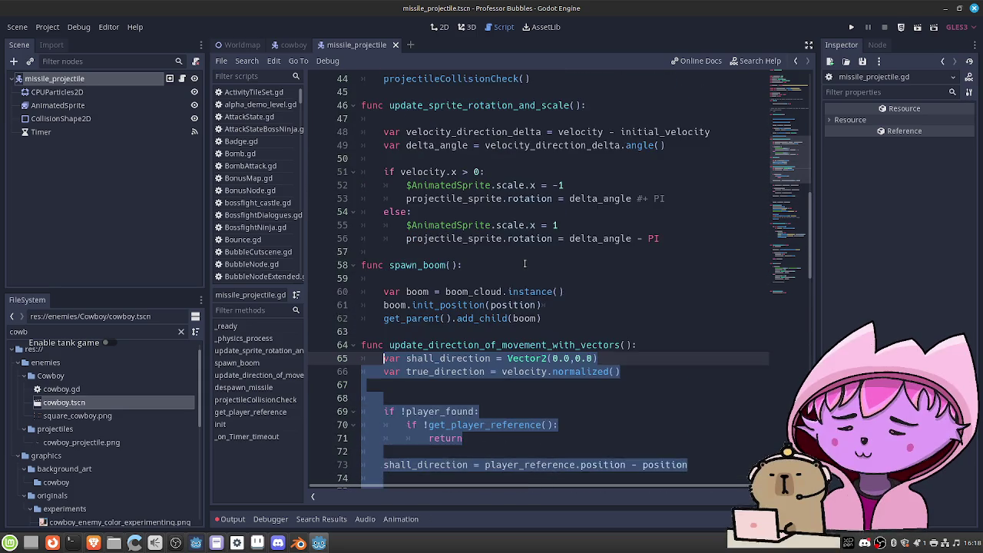
scroll(525, 264, up, 6)
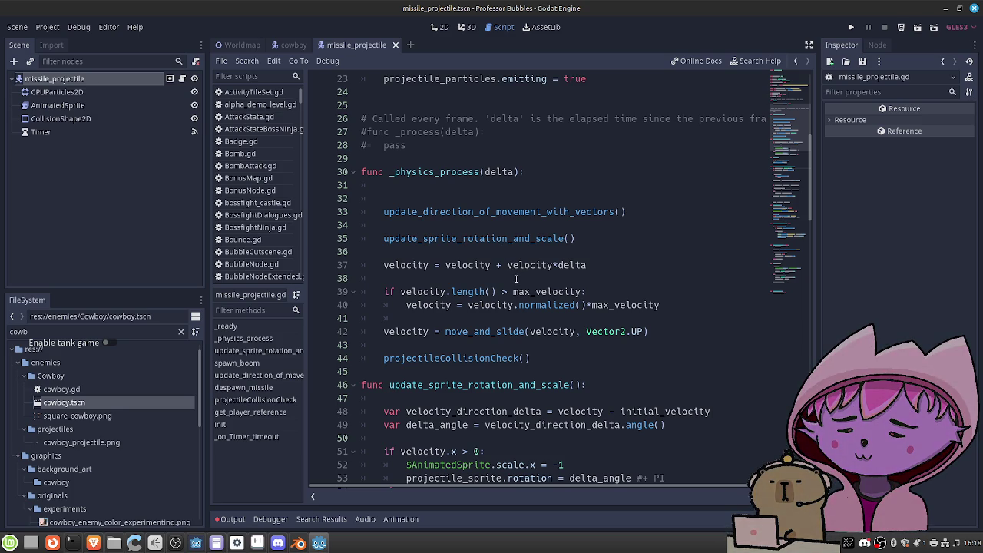
scroll(508, 293, down, 3)
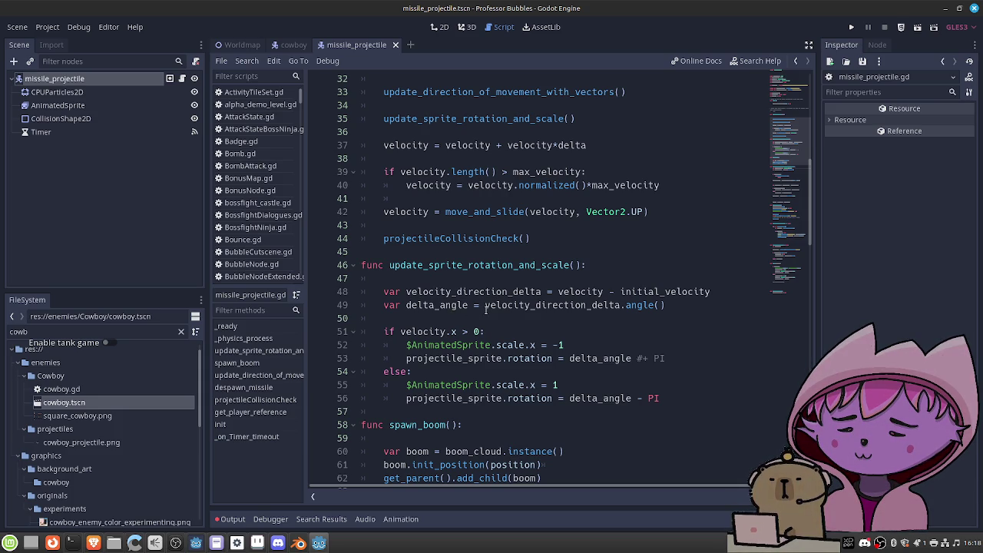
scroll(486, 309, up, 1)
scroll(486, 310, up, 1)
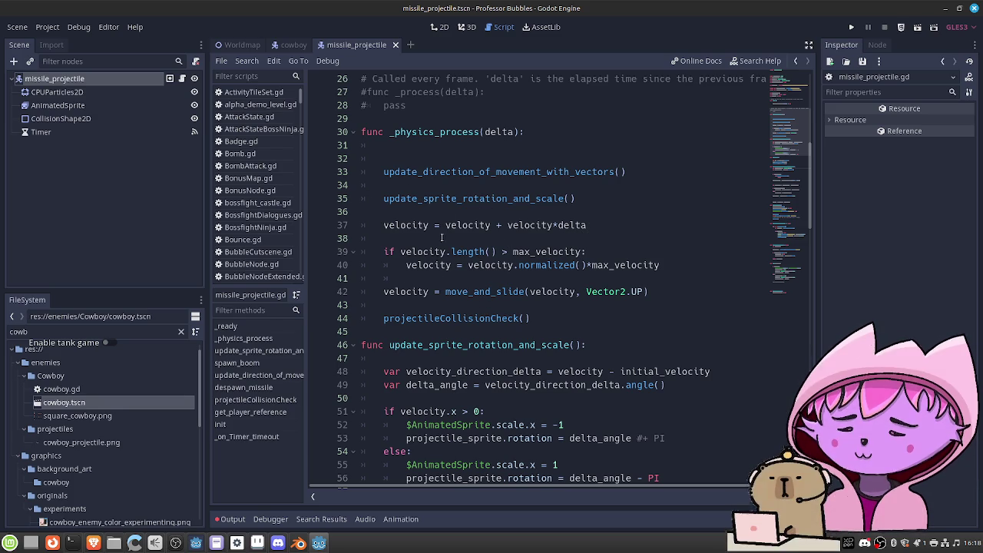
scroll(440, 246, up, 1)
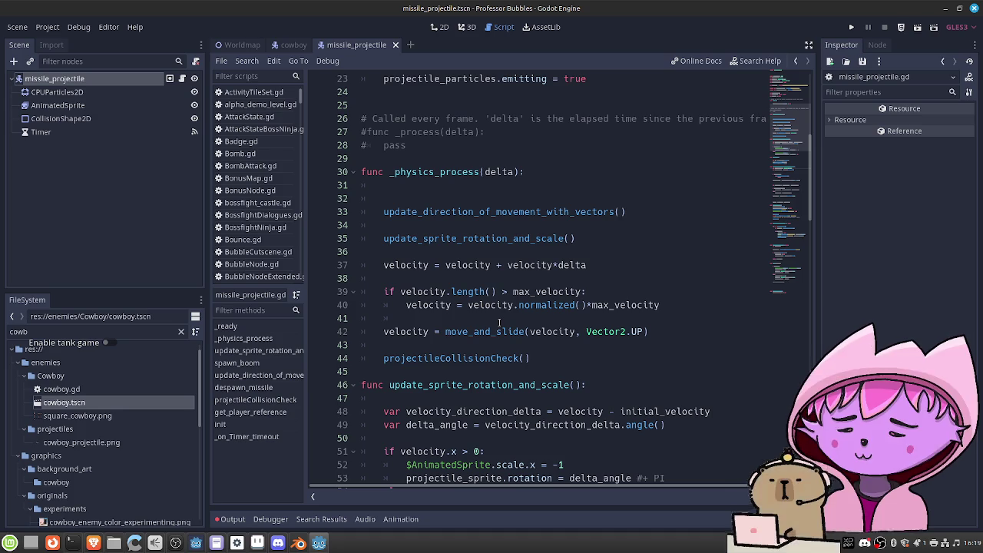
scroll(455, 297, down, 5)
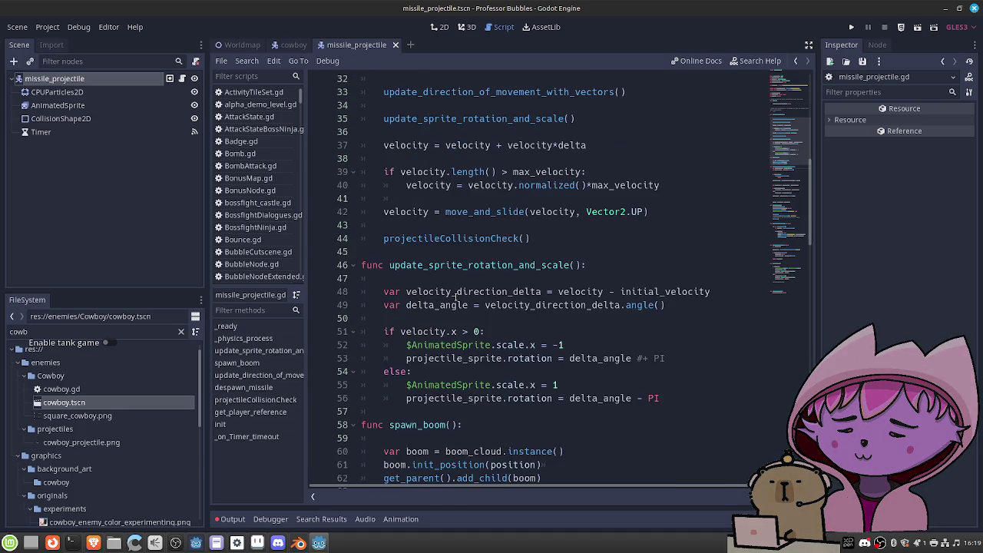
scroll(455, 297, down, 1)
scroll(456, 297, up, 4)
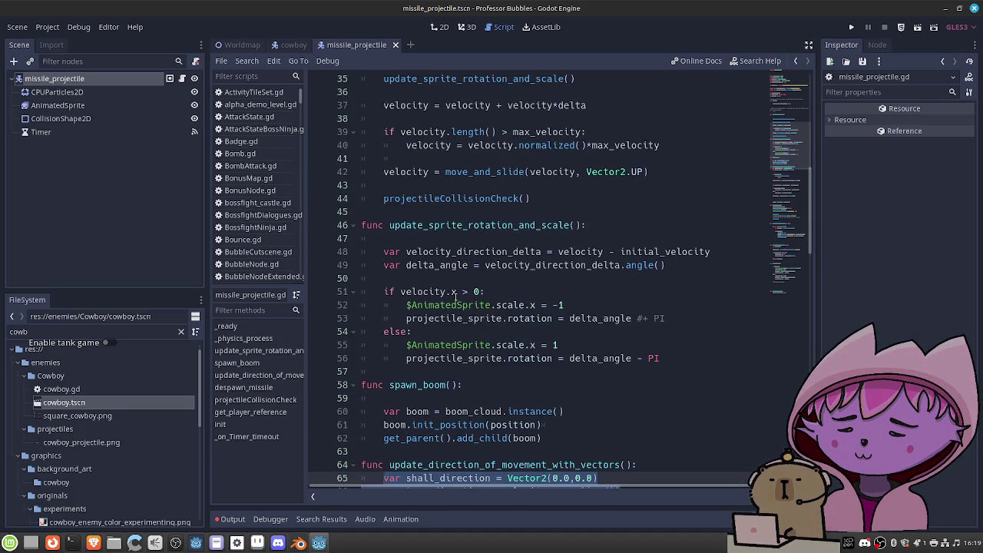
scroll(456, 297, down, 8)
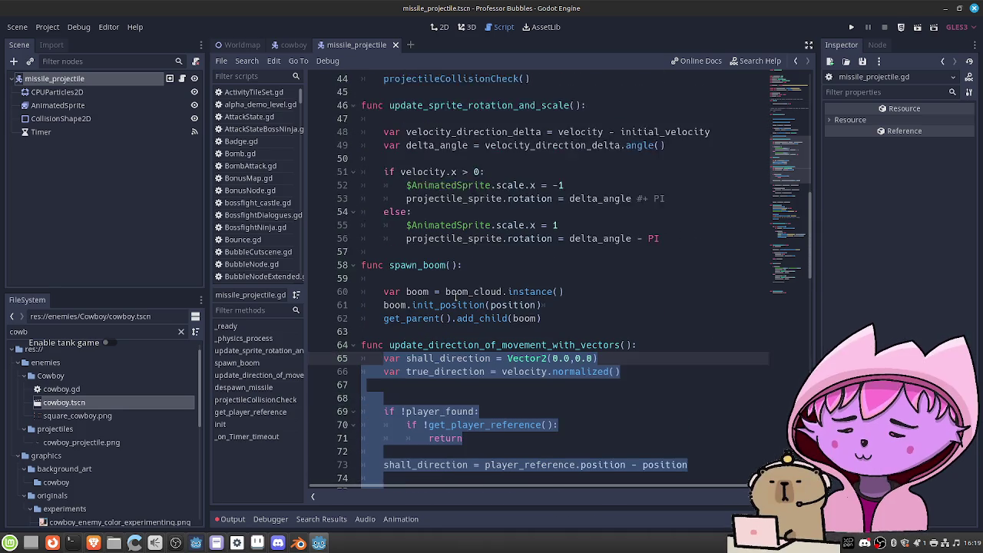
click(456, 278)
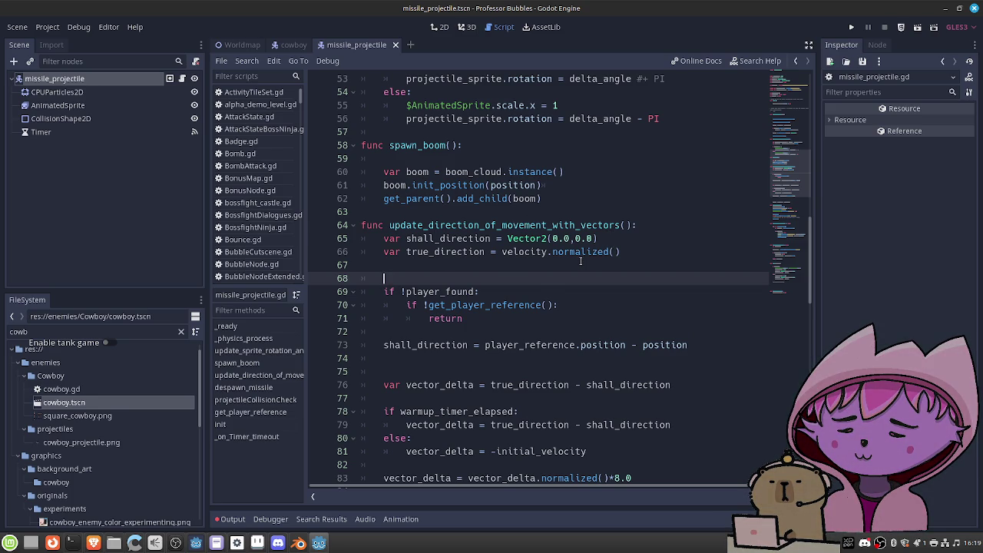
scroll(581, 261, down, 1)
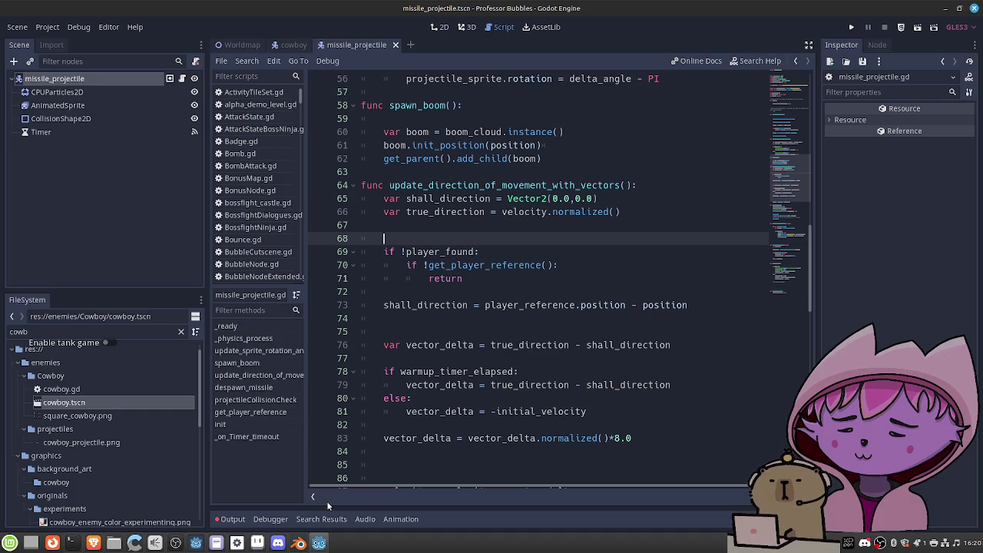
Bring the LD59 Godot window with vessel.gd back to the front
click(236, 542)
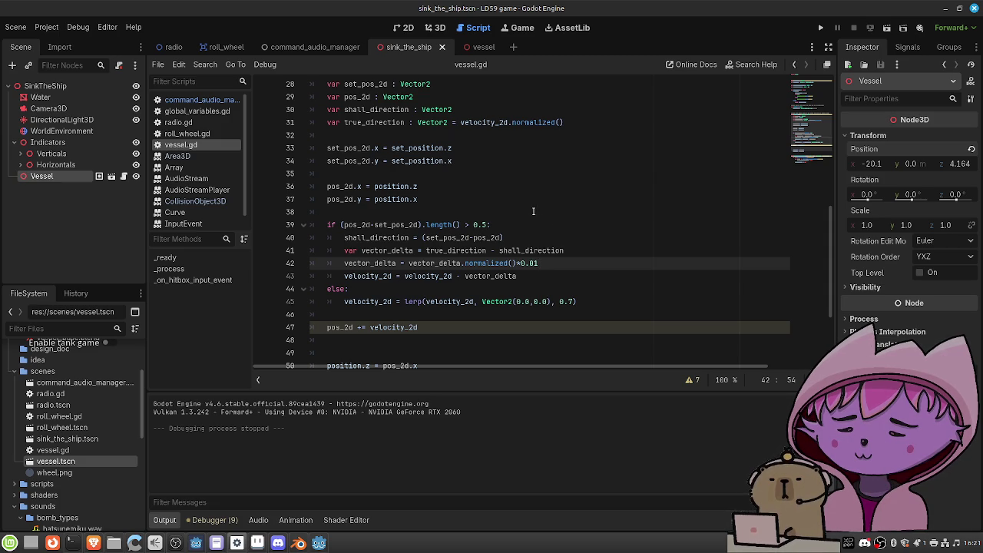
click(408, 27)
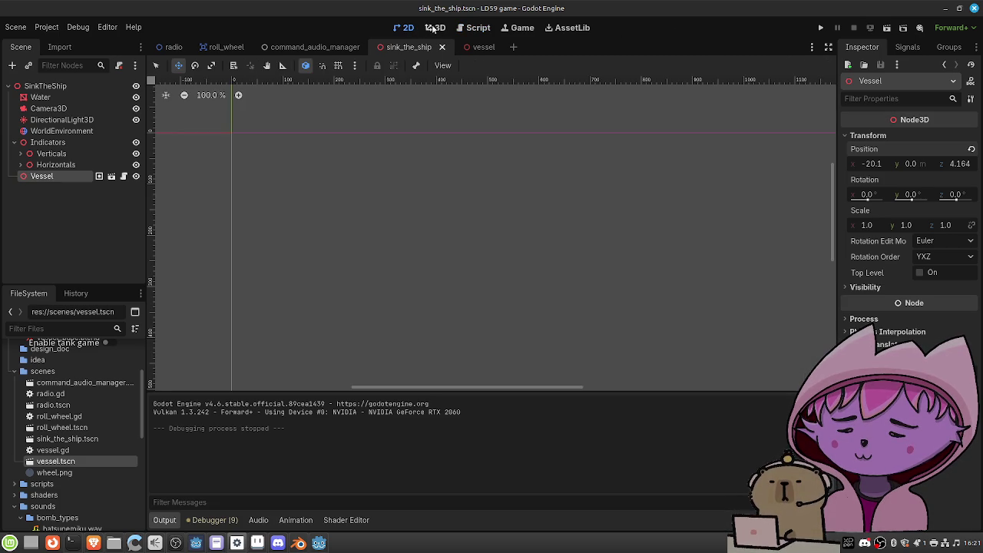
click(437, 28)
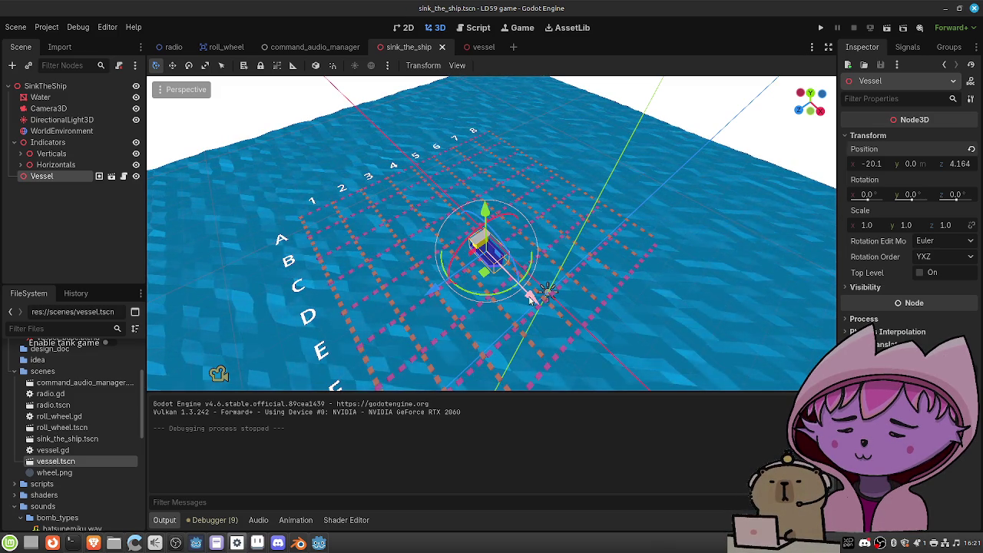
click(475, 28)
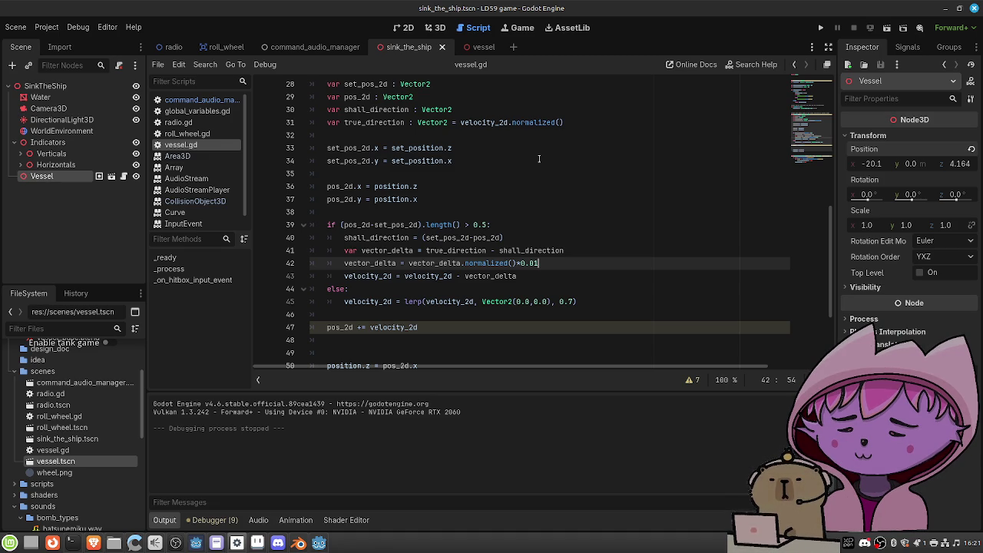
scroll(503, 190, up, 6)
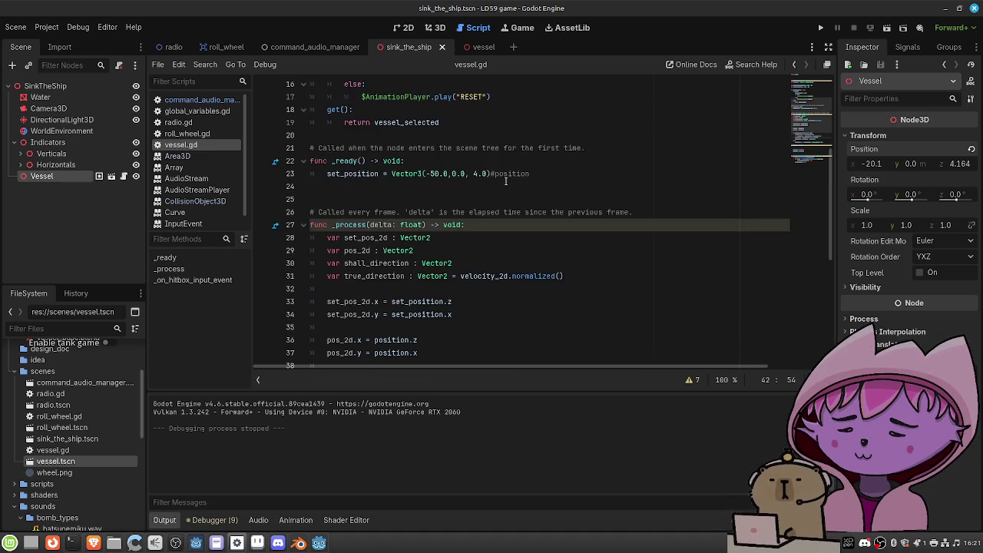
Change the vessel's start position to Vector3(-50.0,0.0,14.0) and test-run the scene
click(481, 251)
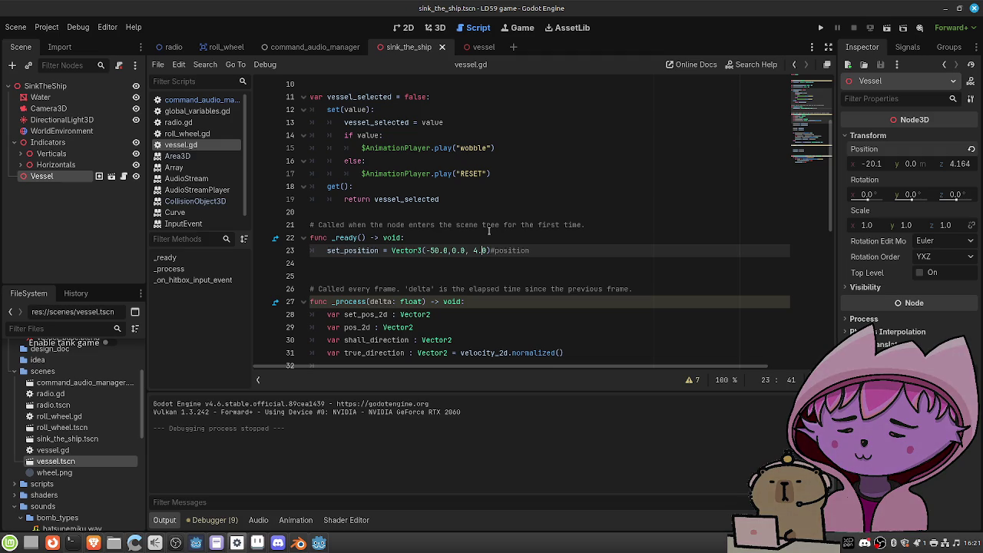
text(1)
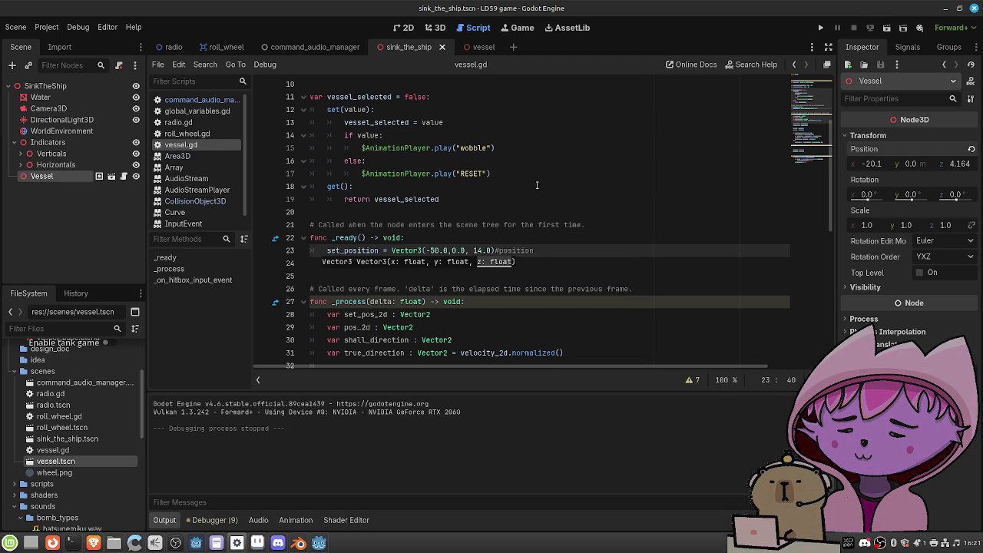
click(886, 27)
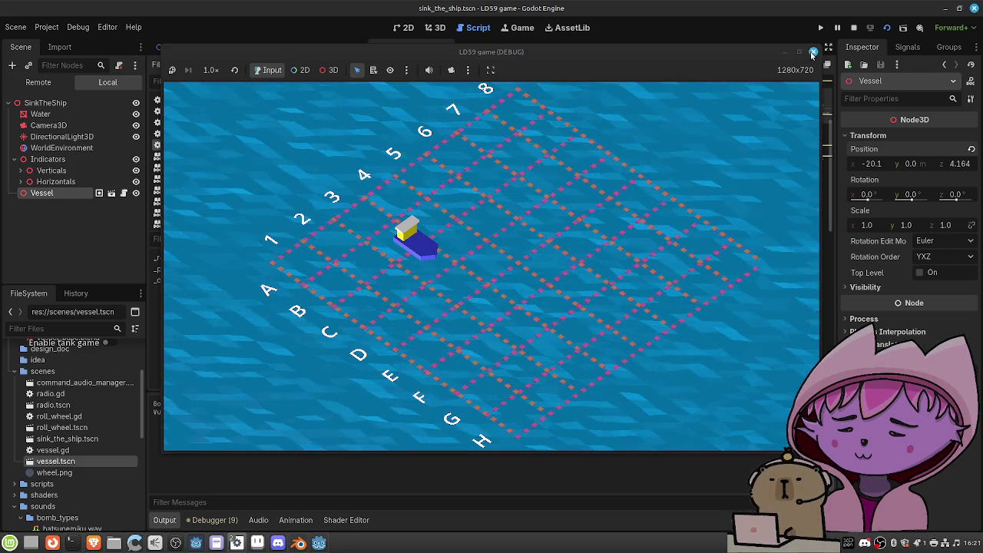
key(F8)
Soften the line 42 steering factor to 0.005, save, retest, then revisit the missile script
scroll(560, 188, down, 8)
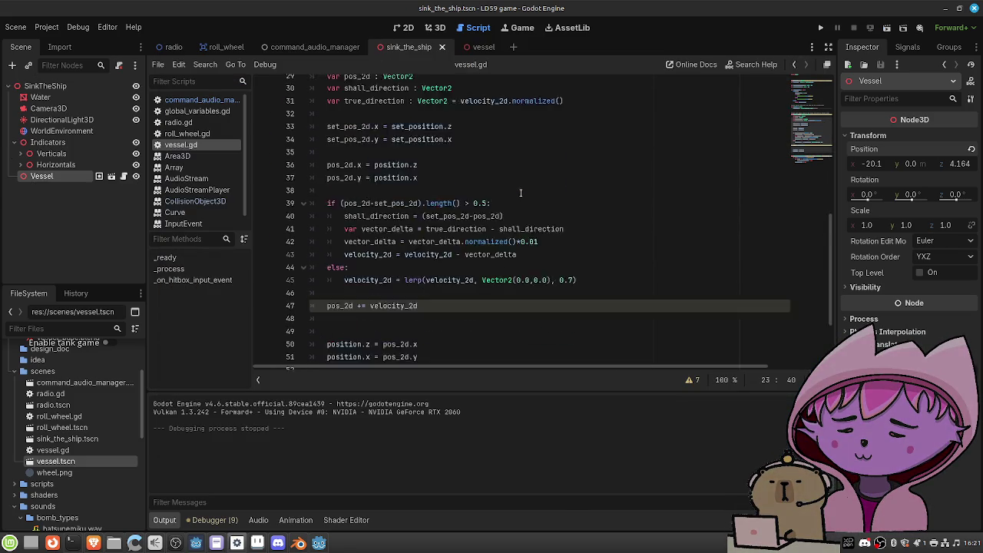
click(560, 189)
key(BackSpace)
text(05)
key(ctrl+s)
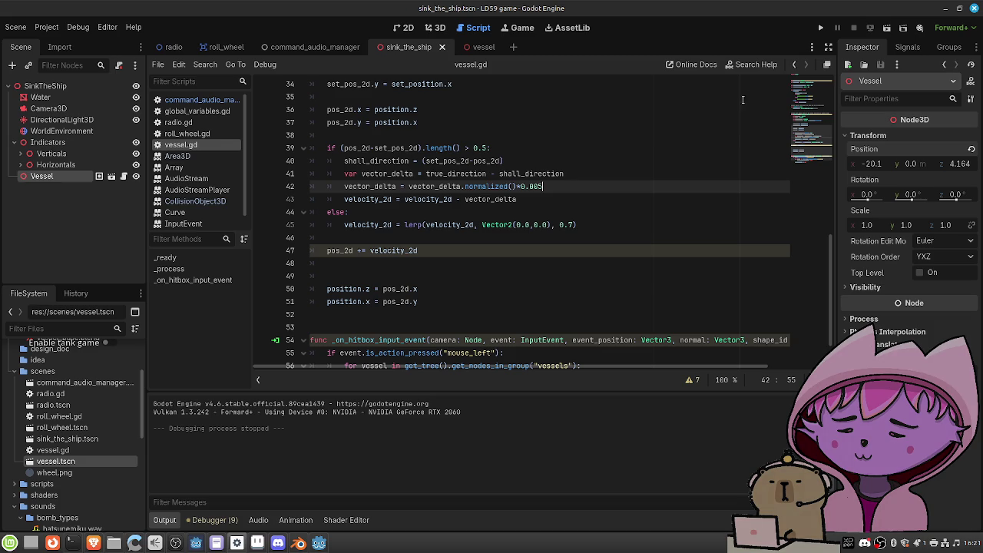
click(887, 29)
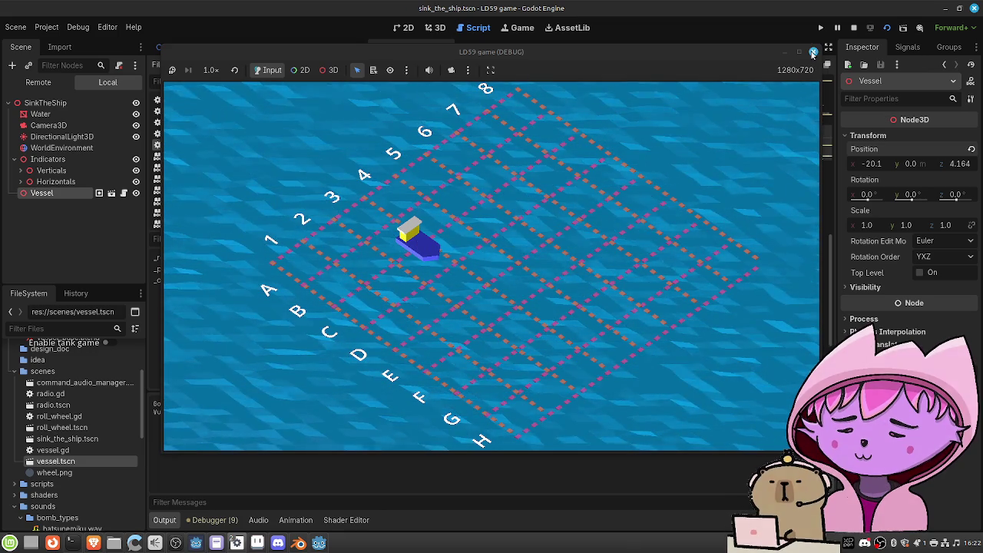
click(812, 52)
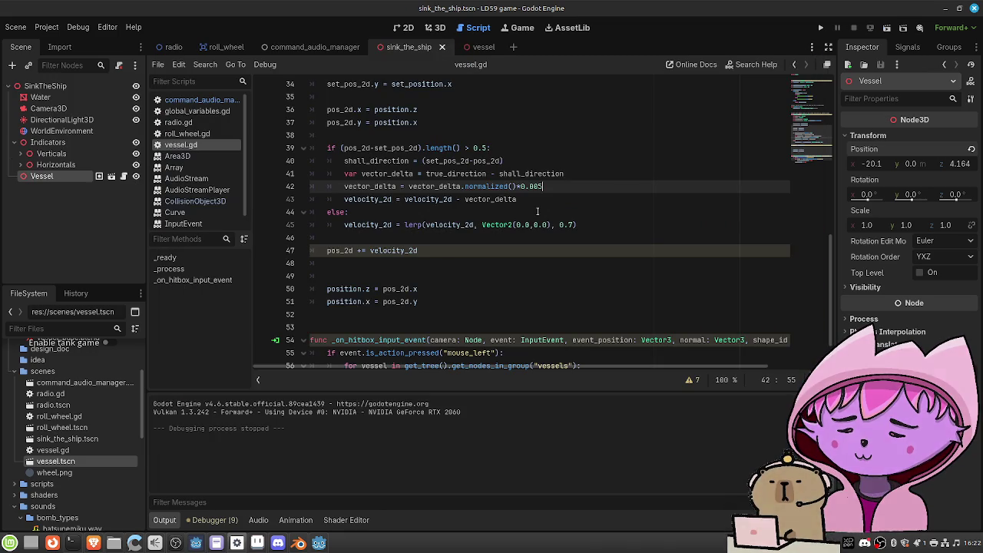
click(319, 543)
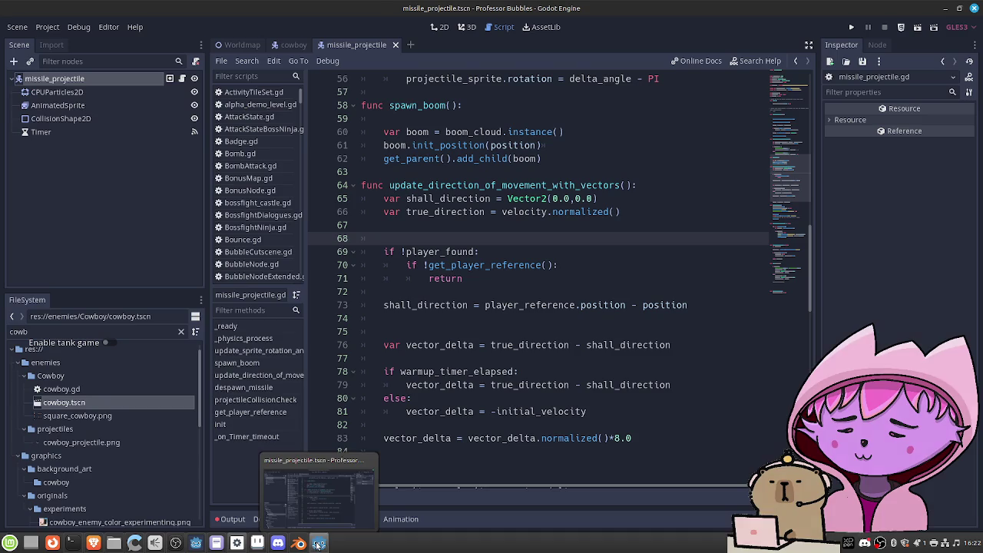
Review the missile's 8.0-scaled steering code, then return to vessel.gd in LD59
scroll(530, 278, down, 1)
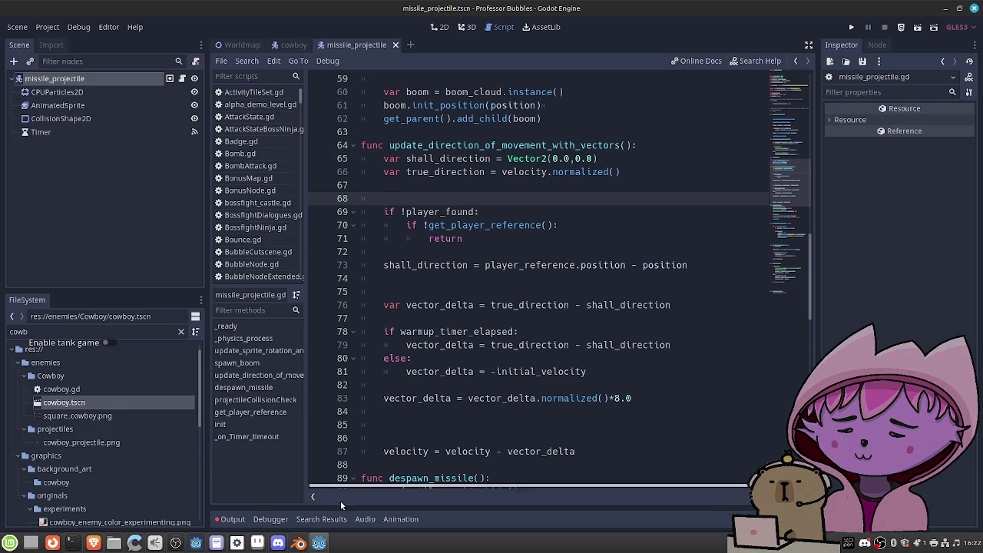
click(238, 543)
scroll(507, 246, down, 1)
scroll(504, 262, up, 5)
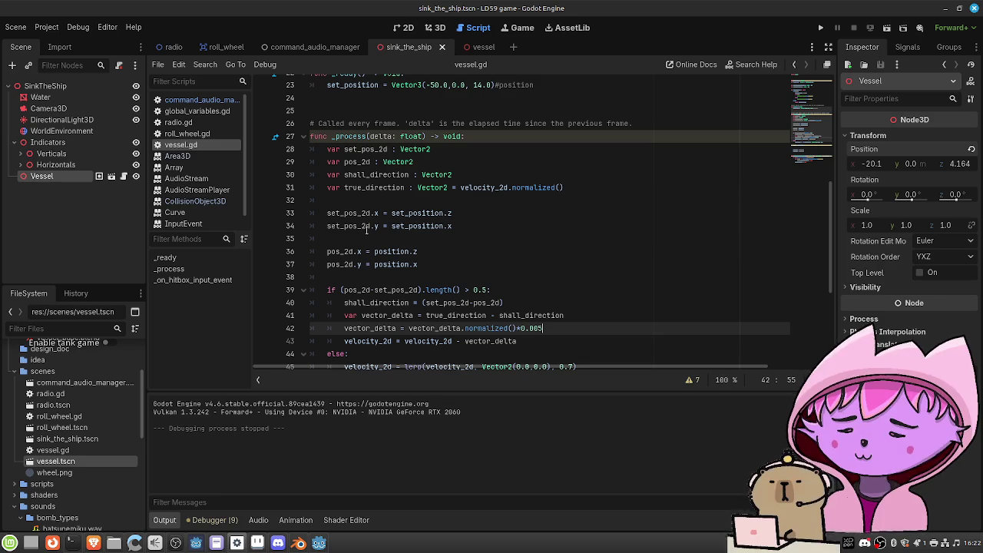
After rechecking the Professor Bubbles code, comment out vessel.gd's else branch and lerp line (lines 44–45)
click(237, 543)
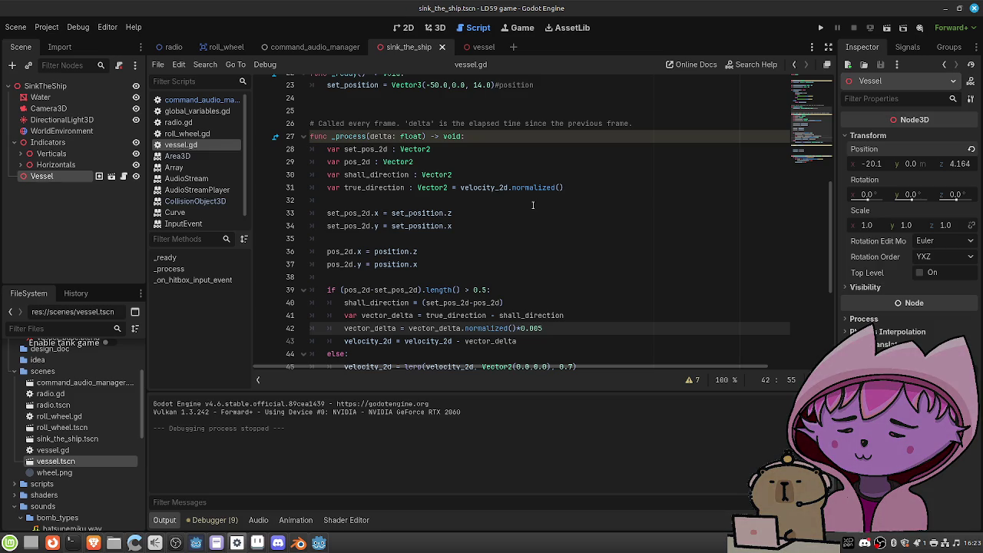
scroll(530, 212, down, 3)
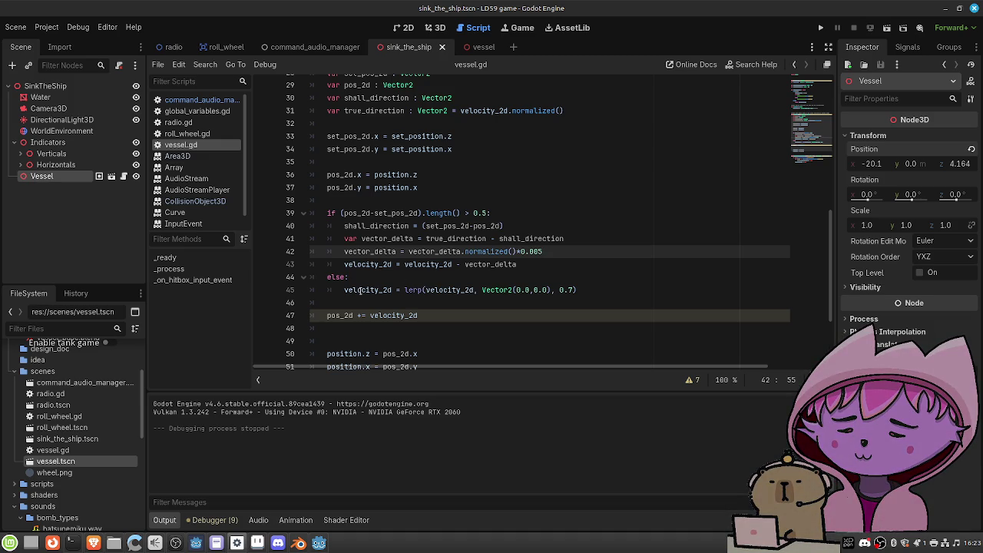
mouse_move(346, 290)
scroll(343, 282, up, 1)
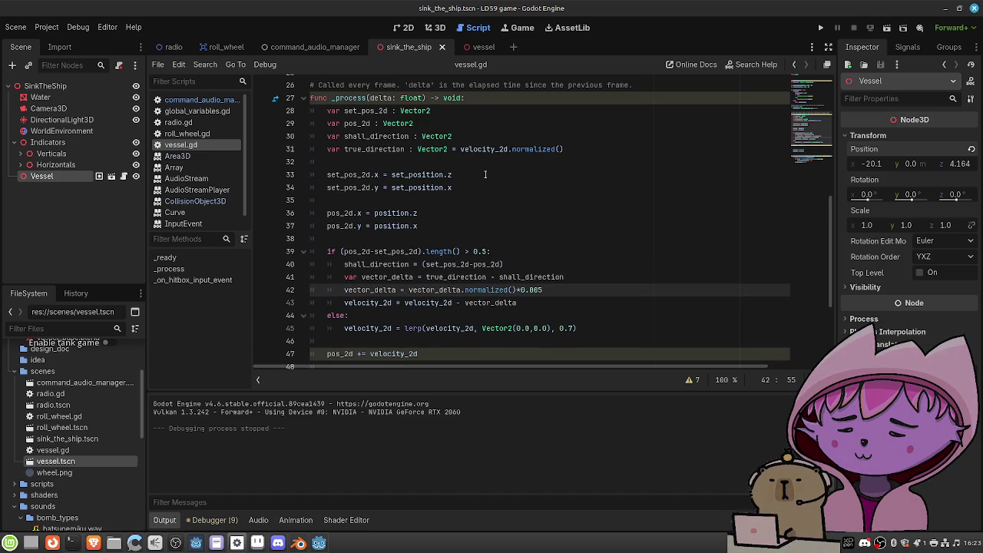
scroll(484, 174, down, 1)
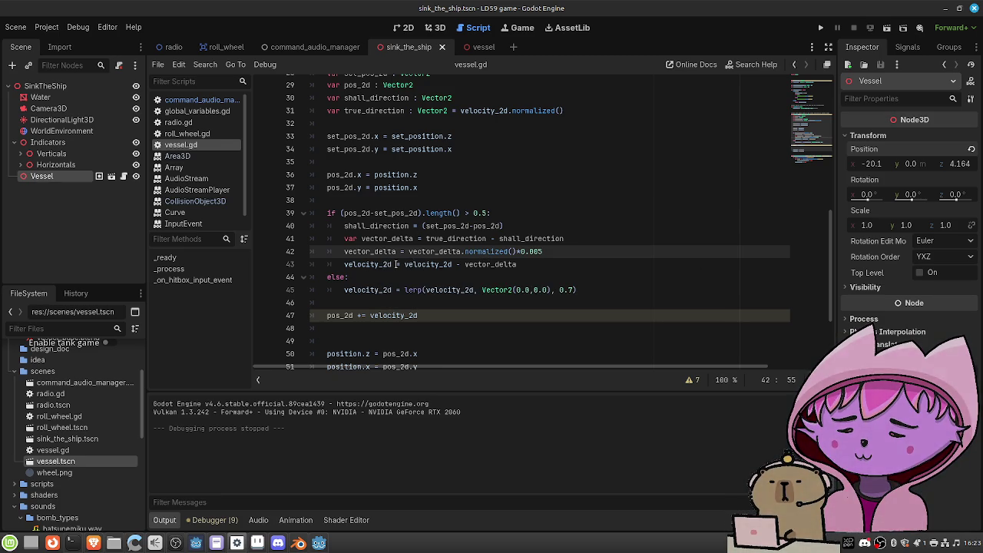
click(343, 290)
key(ctrl+k)
key(Up)
key(ctrl+k)
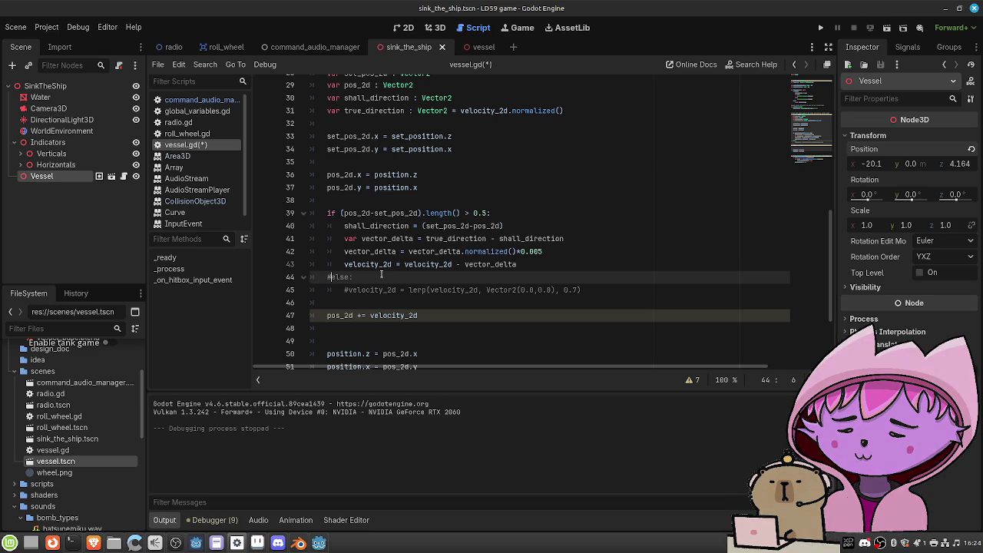
Uncomment lines 44–45 so velocity_2d lerps toward zero with weight 0.7, then save
key(ctrl+k)
key(Down)
key(ctrl+k)
key(ctrl+s)
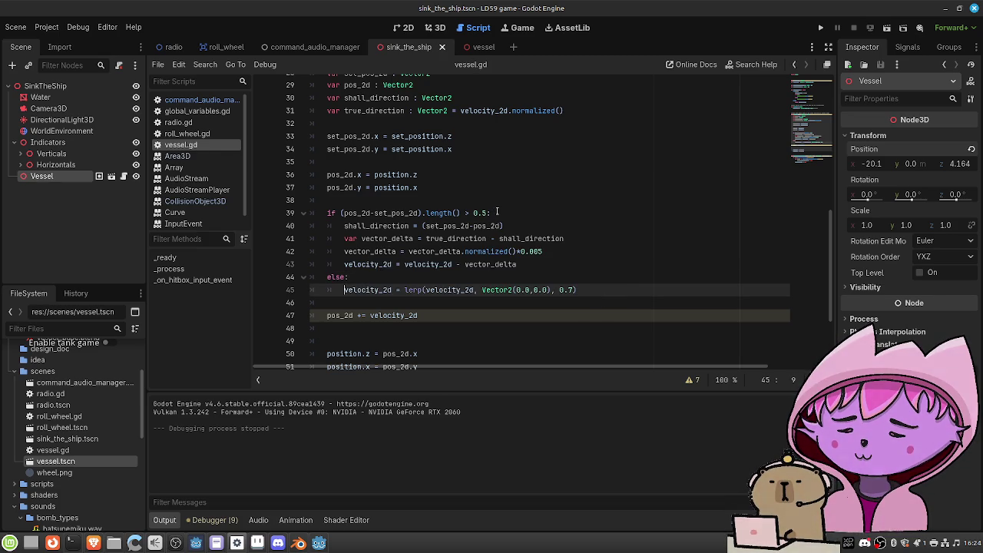
scroll(497, 211, up, 1)
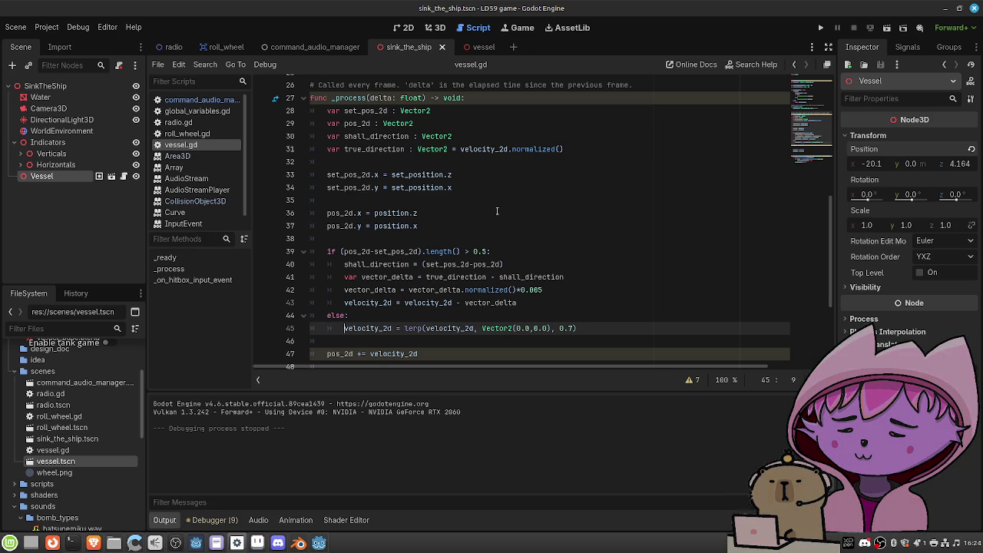
scroll(487, 234, down, 1)
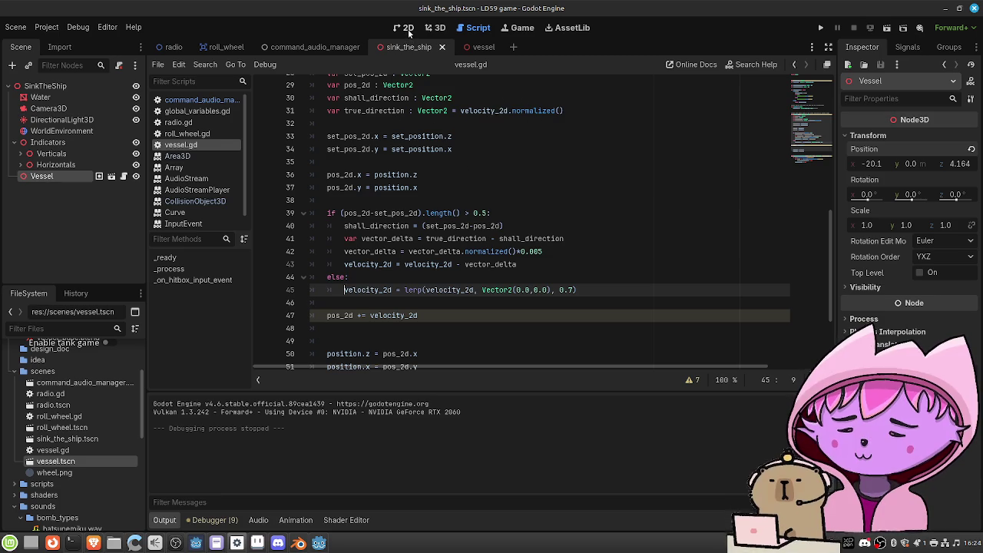
scroll(504, 172, up, 1)
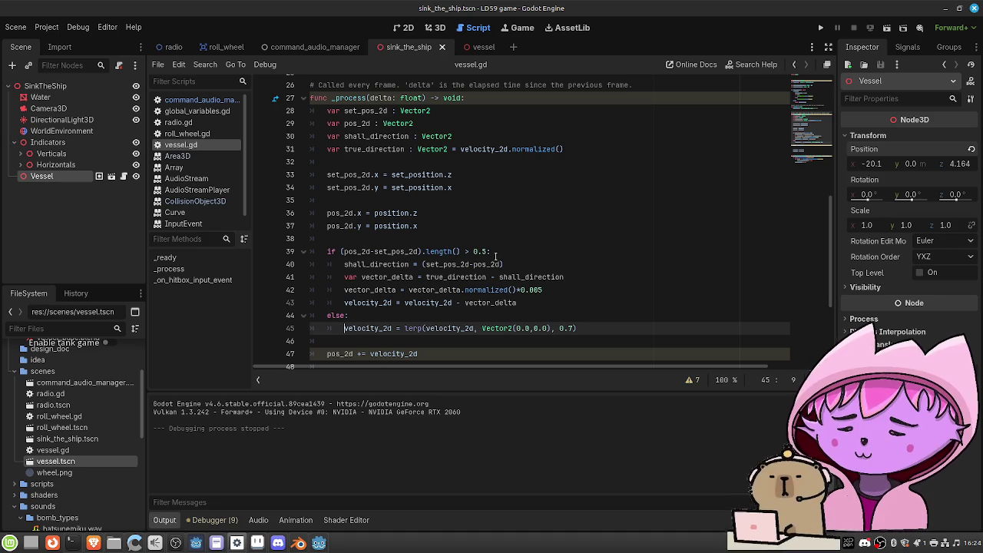
scroll(510, 244, down, 1)
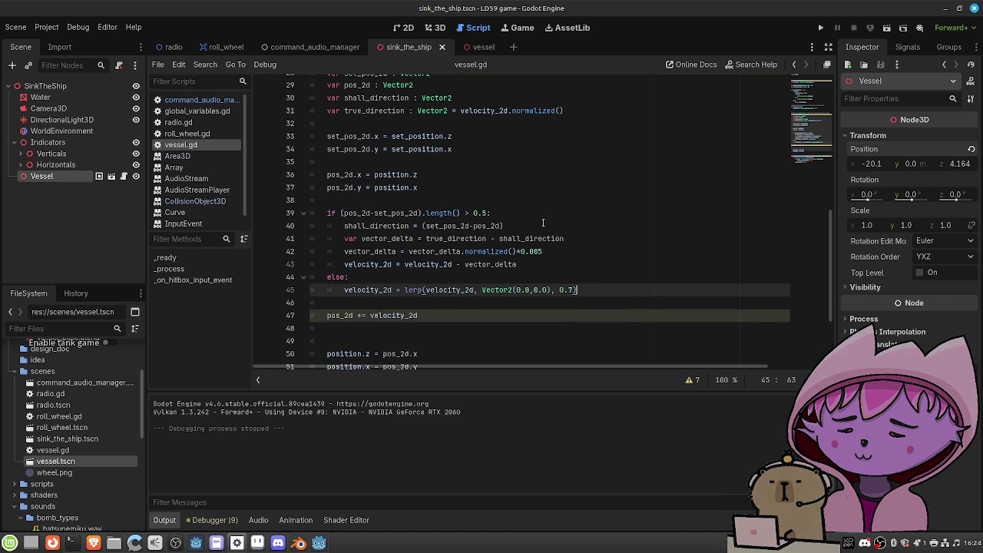
scroll(542, 222, up, 6)
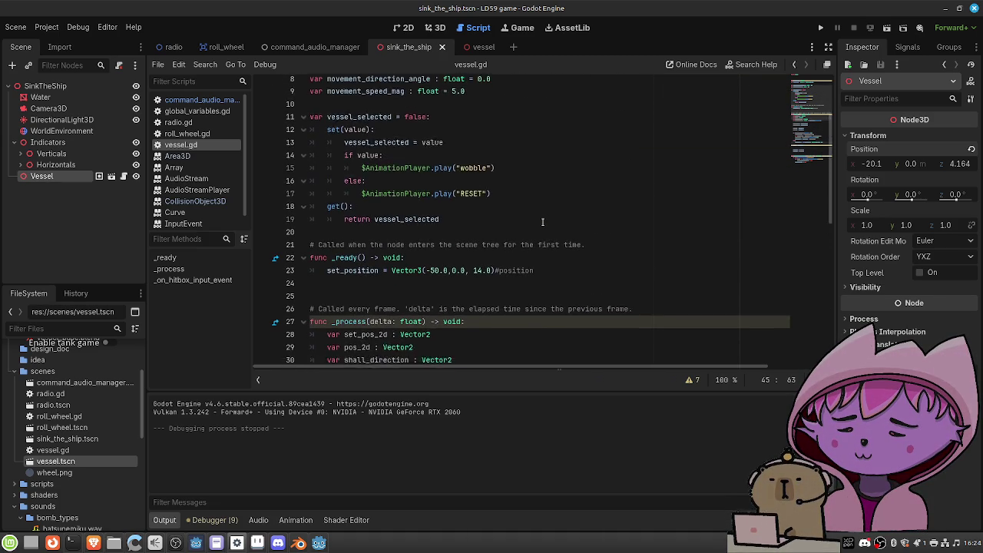
Add a velocity_2d = Vector2( line after the start position in _ready
click(542, 240)
scroll(569, 213, up, 2)
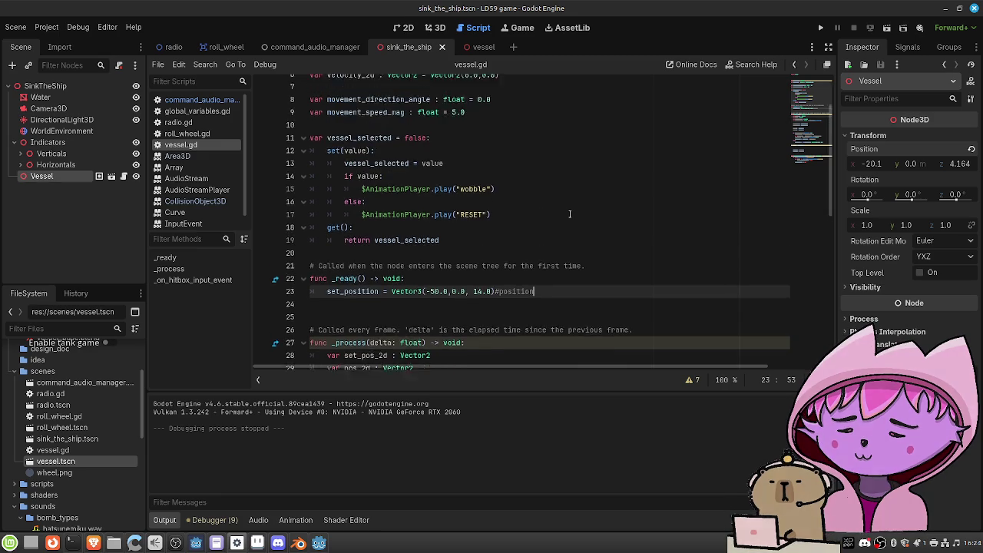
scroll(569, 213, down, 1)
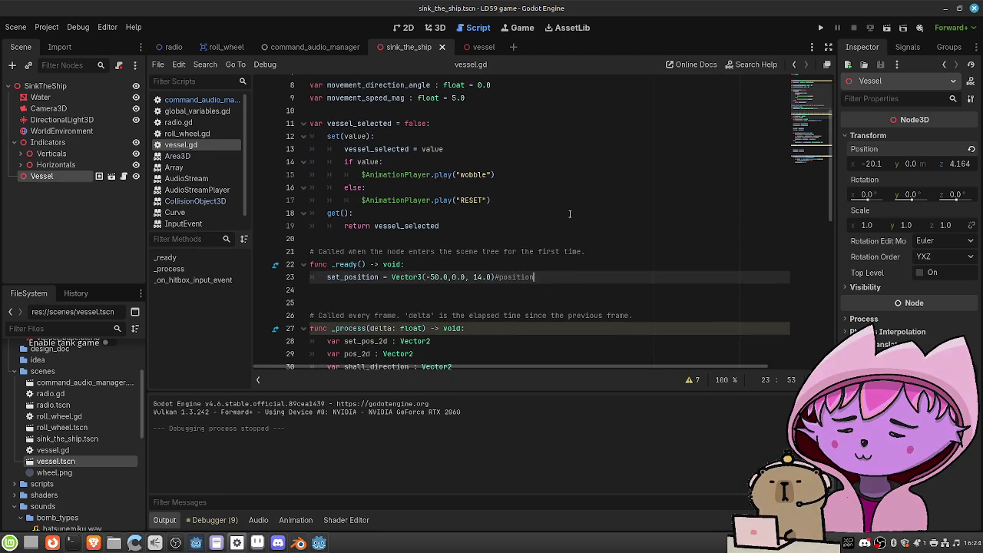
key(Return)
text(ve)
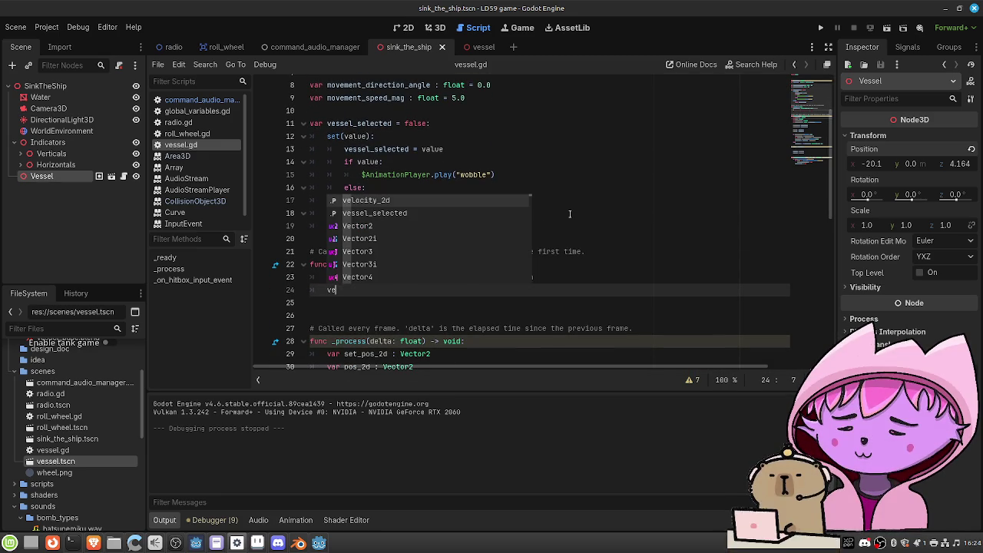
key(Return)
text(= Vector2()
key(Escape)
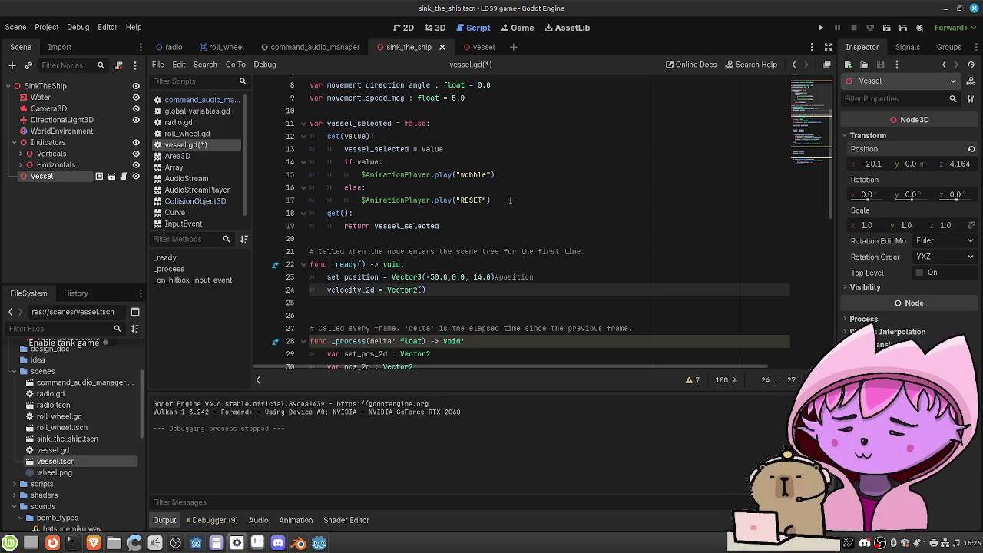
Complete it as Vector2(-1.0, -1.0) and save vessel.gd
scroll(508, 200, down, 1)
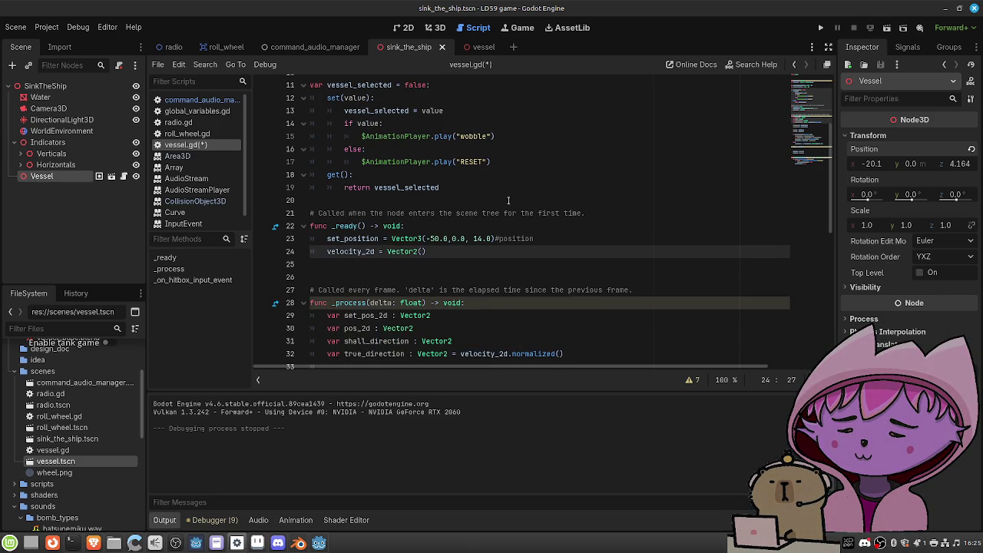
text(-1.0, )
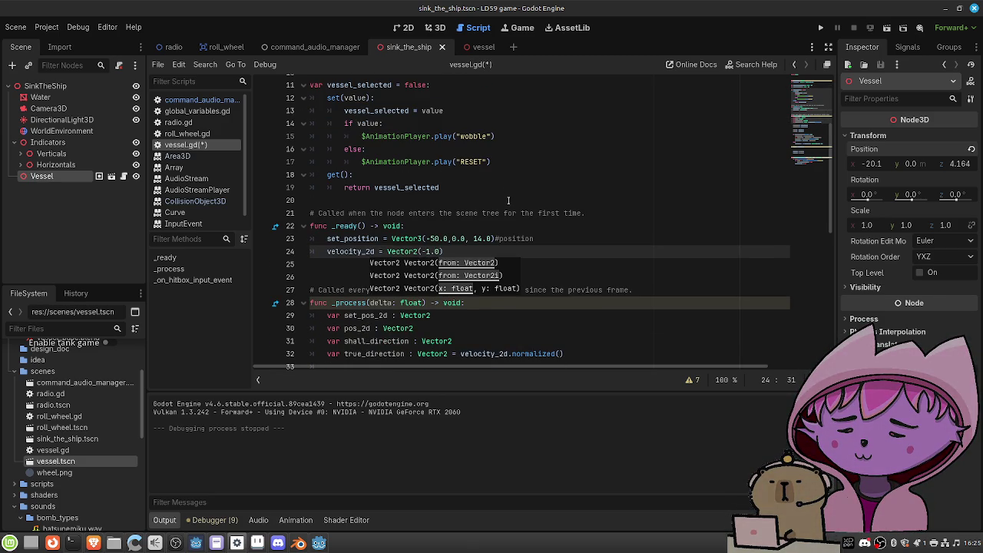
text(0.0)
key(ctrl+s)
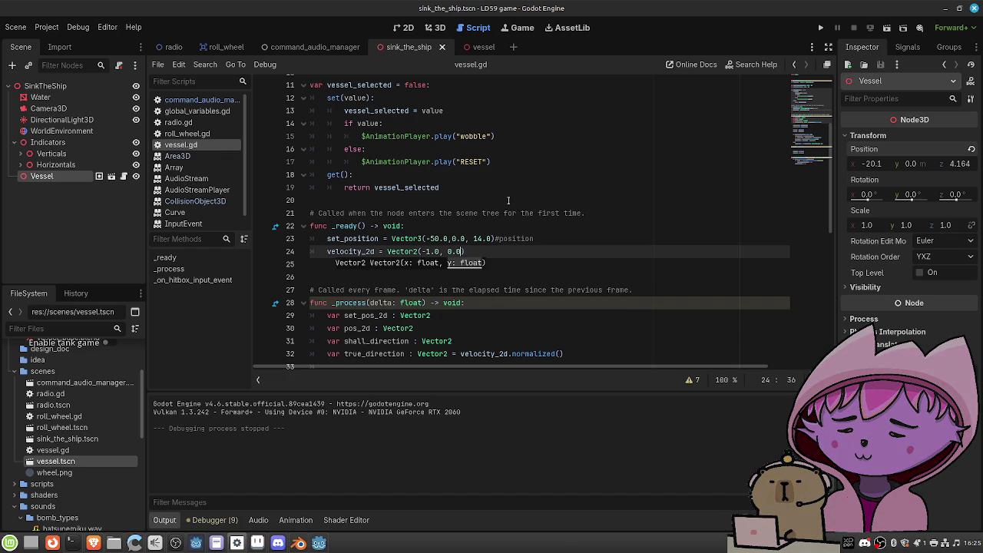
key(Left)
key(Left)
text(-1)
key(ctrl+s)
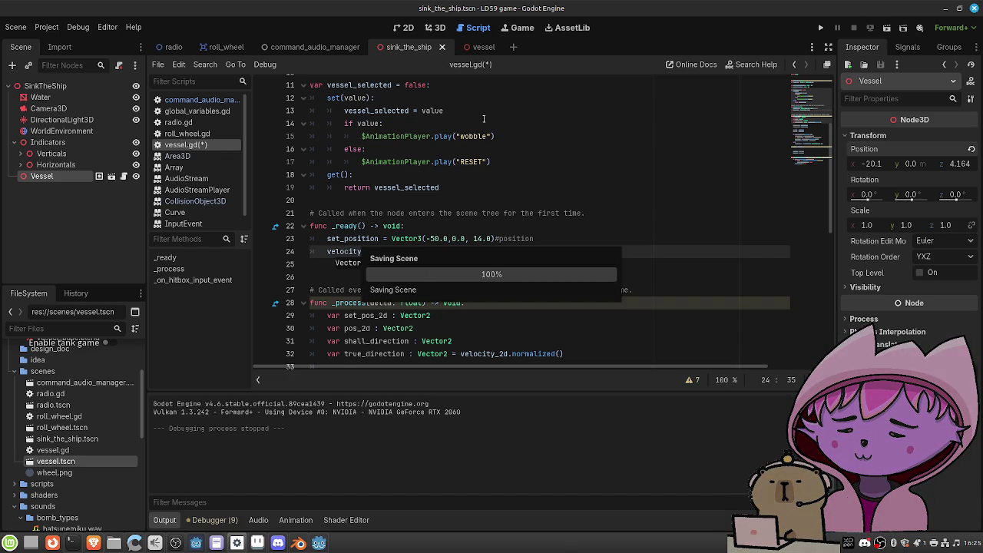
Review the _process steering code and run the scene to test the ship
click(408, 31)
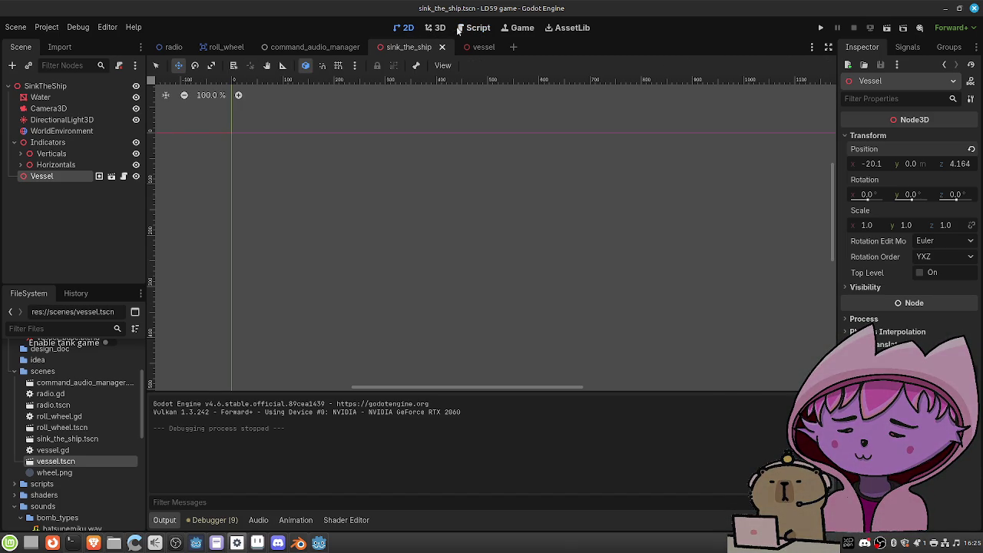
click(464, 29)
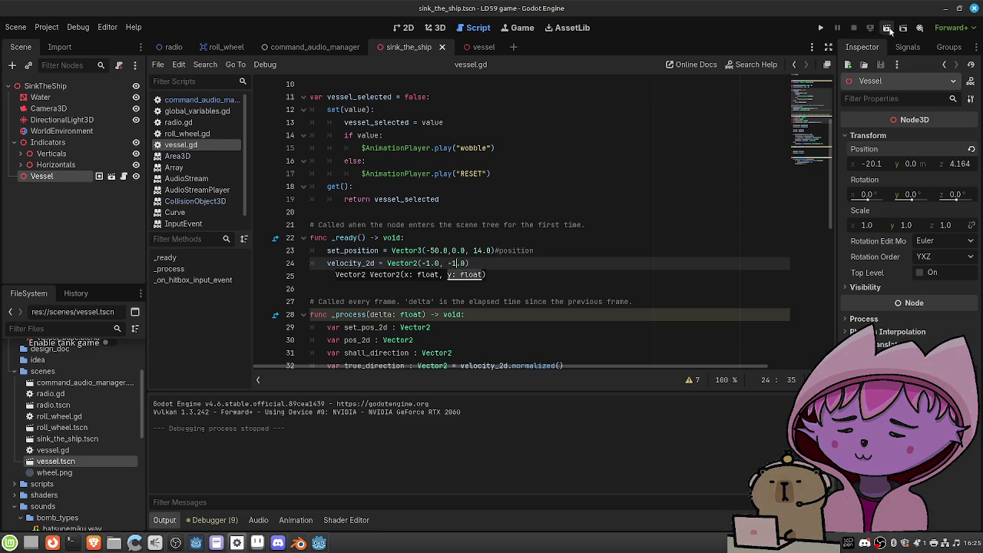
scroll(575, 173, down, 4)
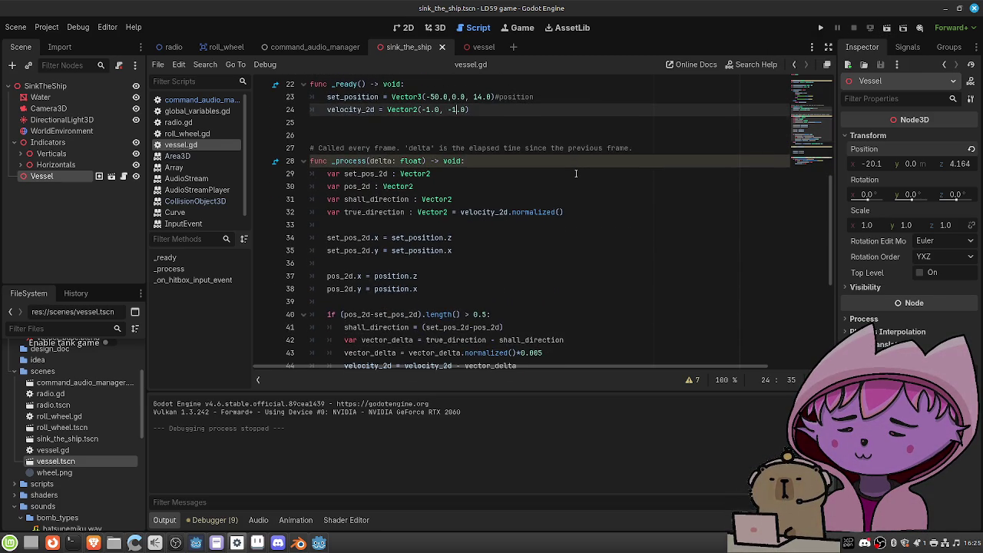
scroll(575, 173, down, 1)
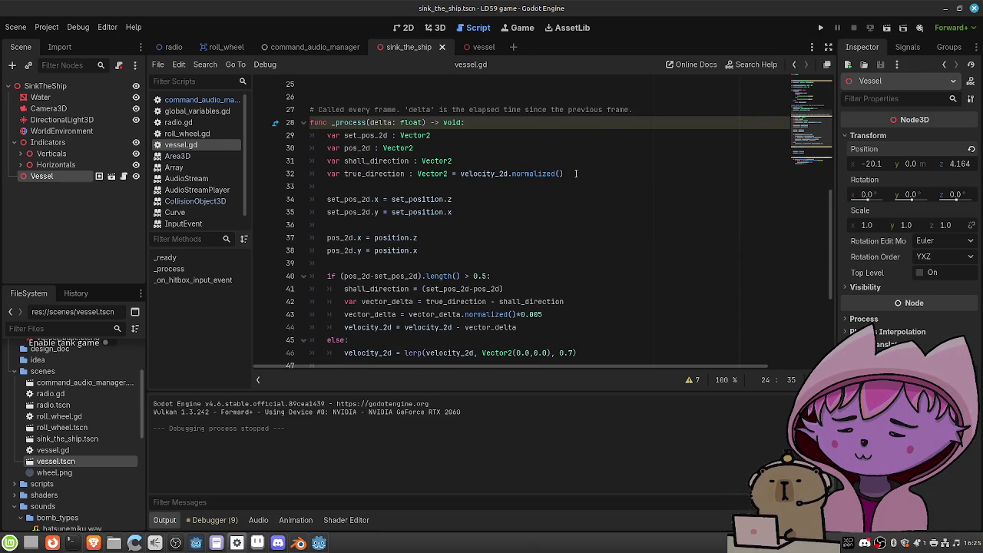
scroll(576, 173, up, 2)
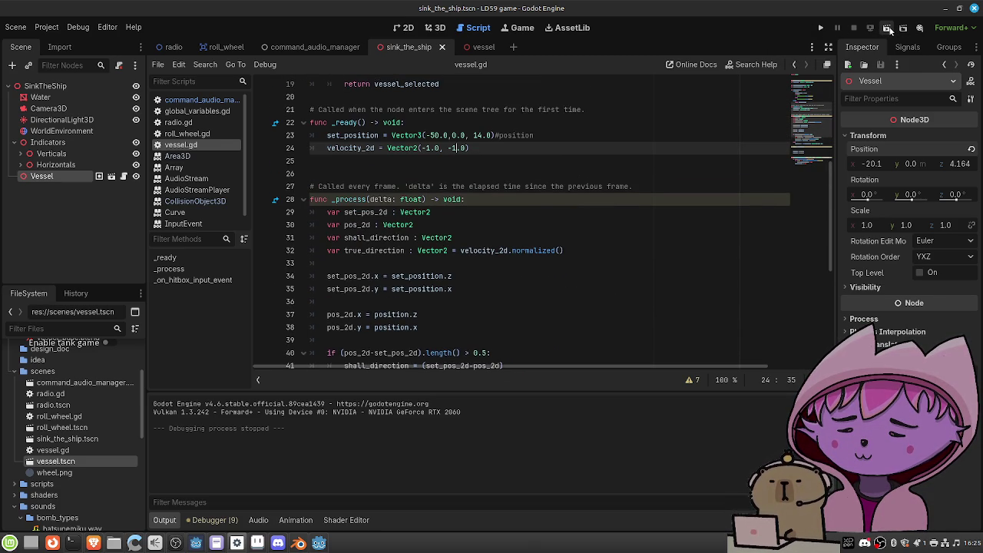
click(887, 29)
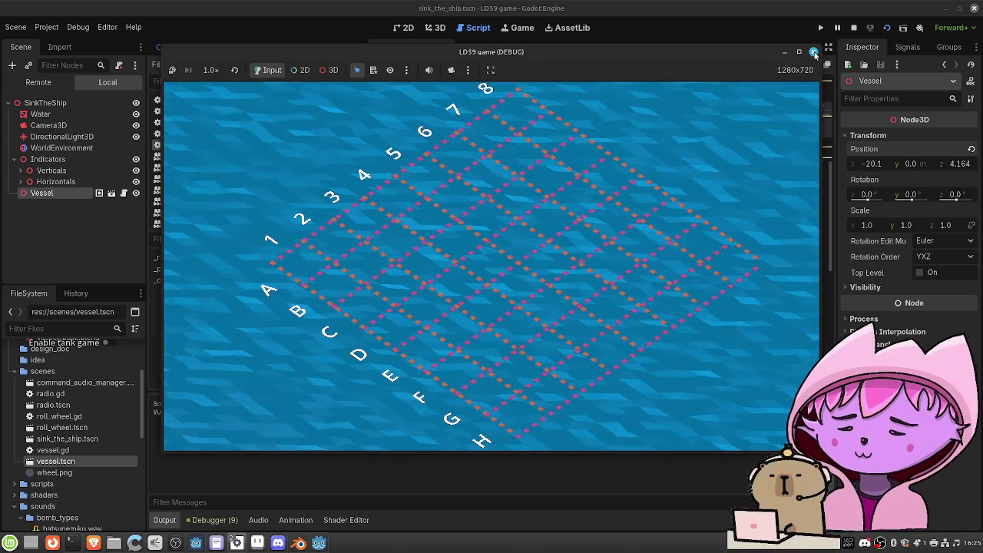
Change line 43's steering factor from 0.05 to 0.5 and test-run the ship
click(814, 52)
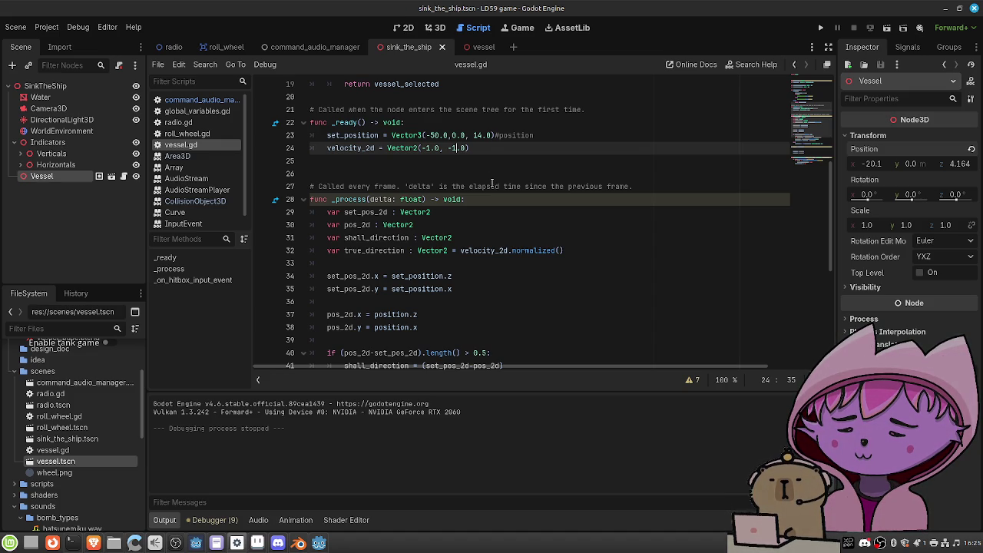
scroll(505, 184, down, 2)
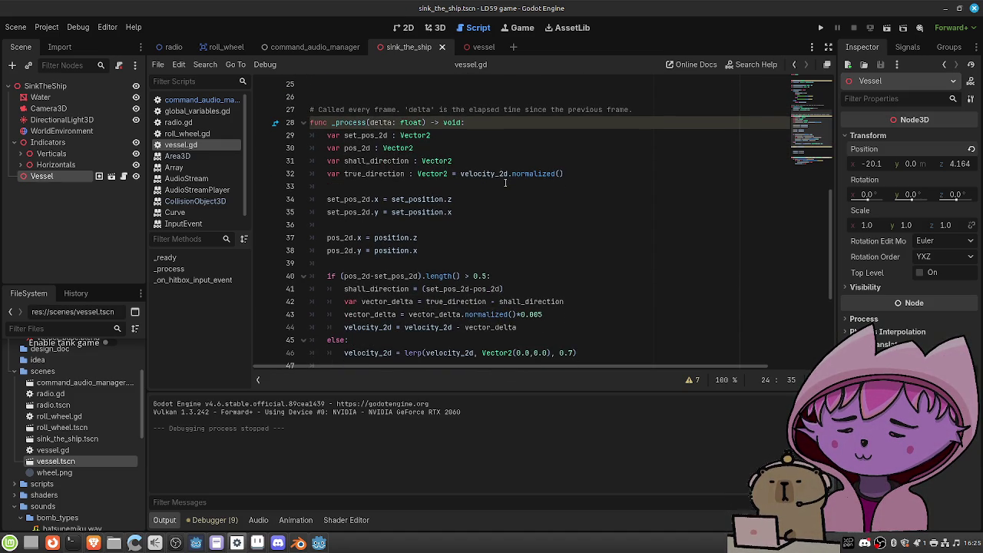
click(537, 314)
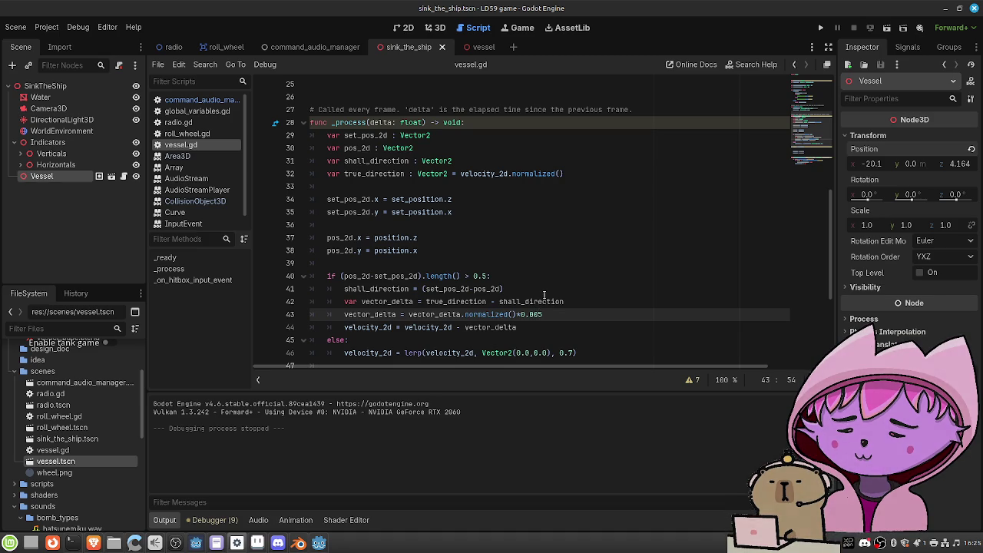
key(BackSpace)
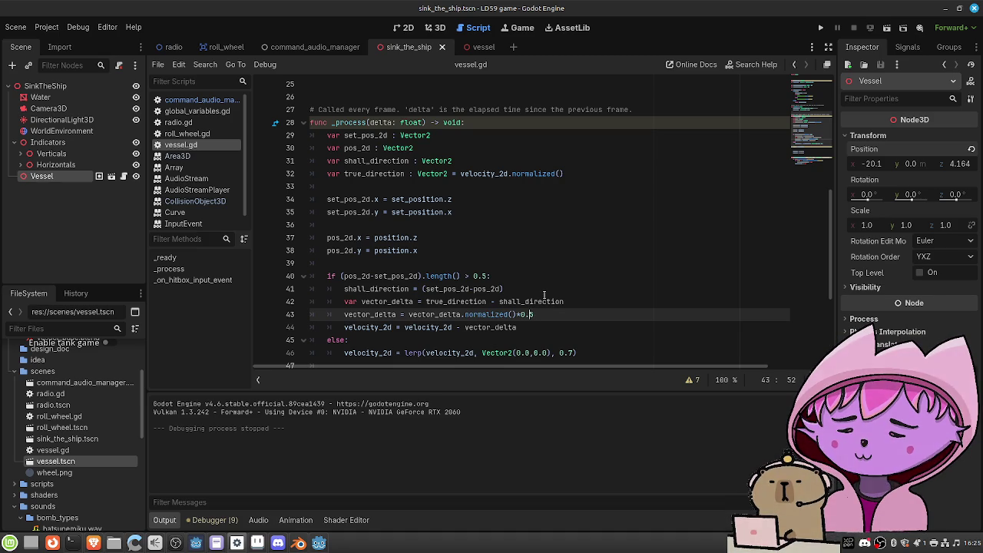
click(884, 28)
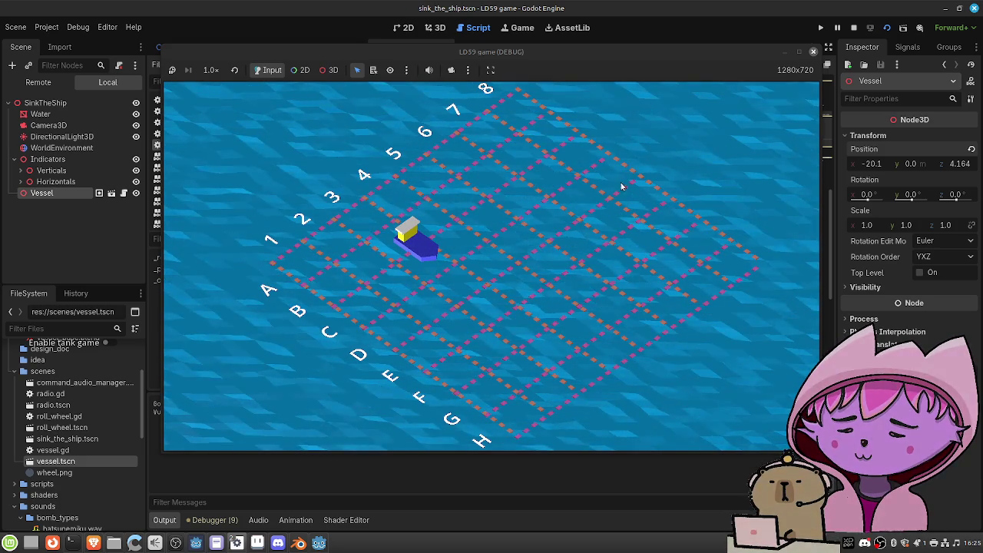
click(813, 55)
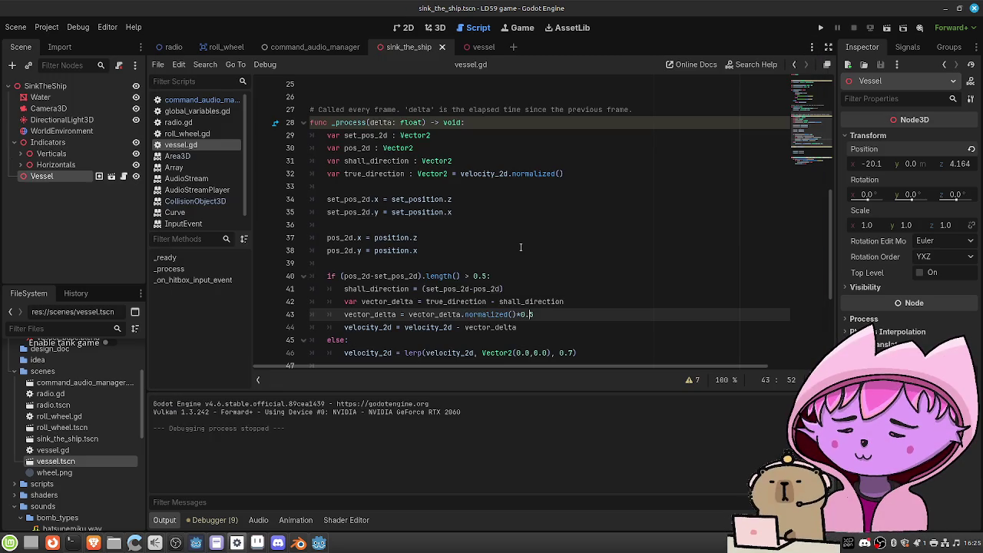
scroll(508, 246, down, 1)
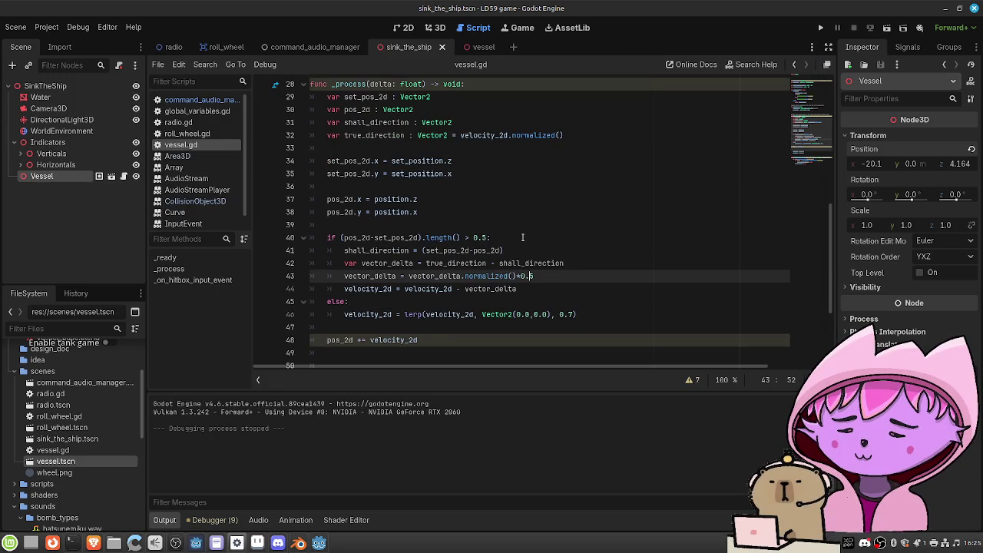
click(427, 339)
Append *delta to the position update on line 48 and test-run the scene
scroll(581, 294, up, 1)
scroll(581, 294, down, 1)
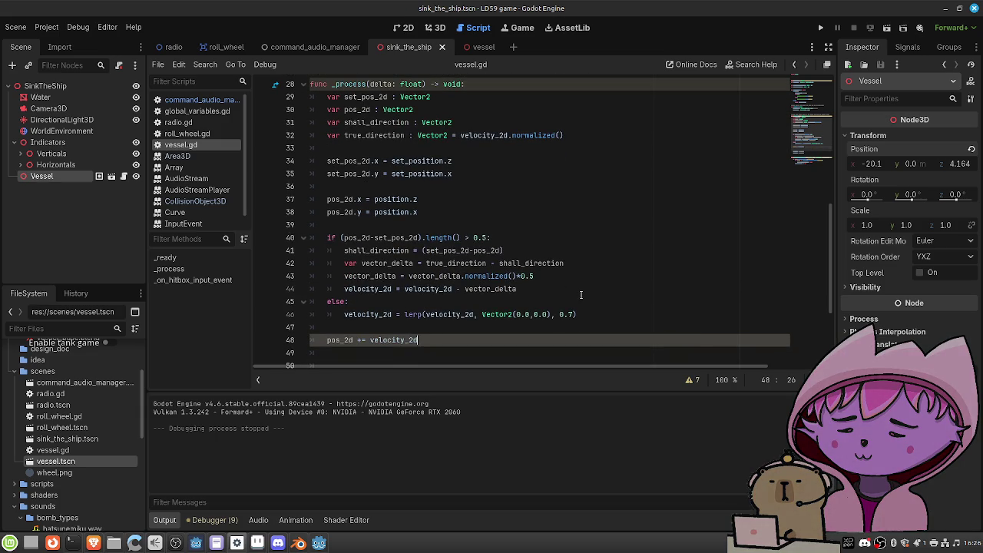
text(*delta)
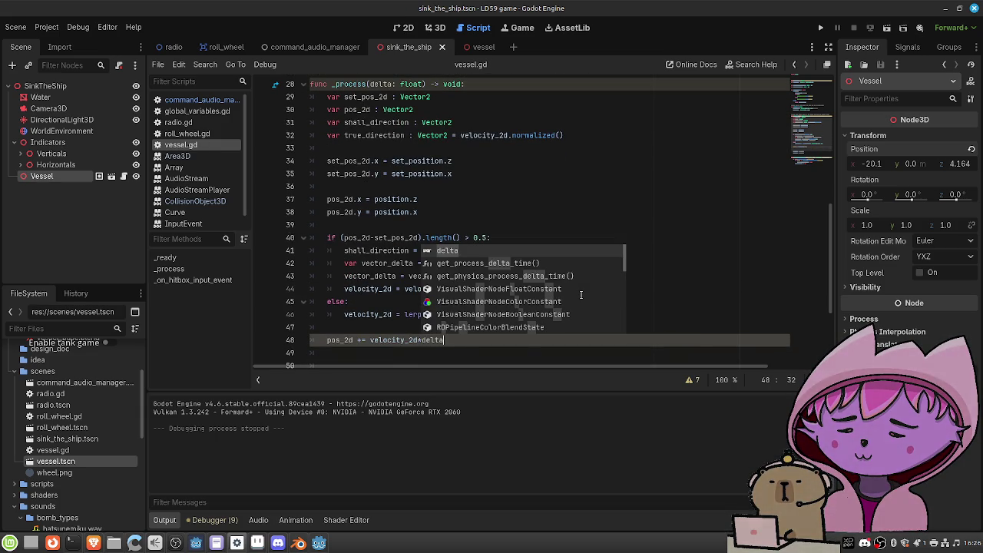
click(550, 235)
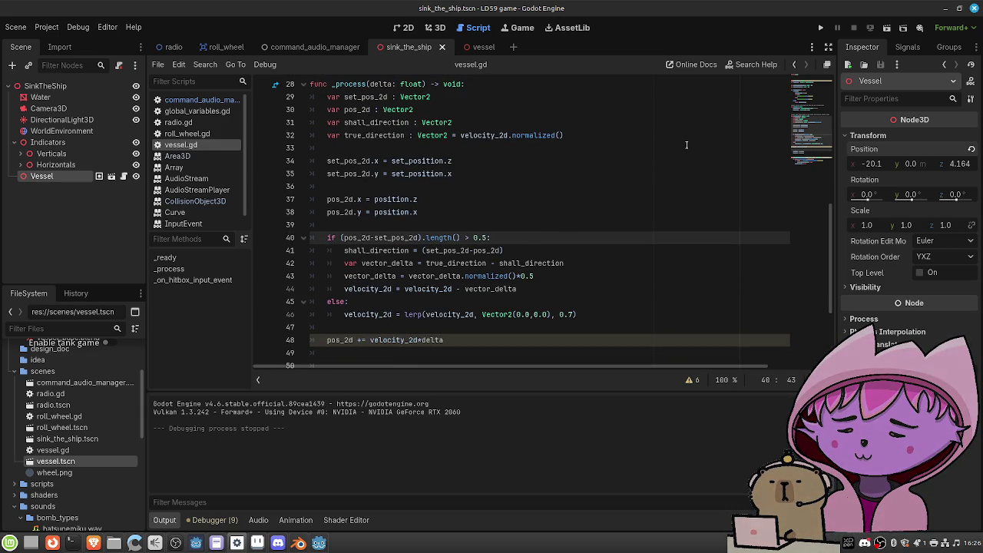
click(887, 27)
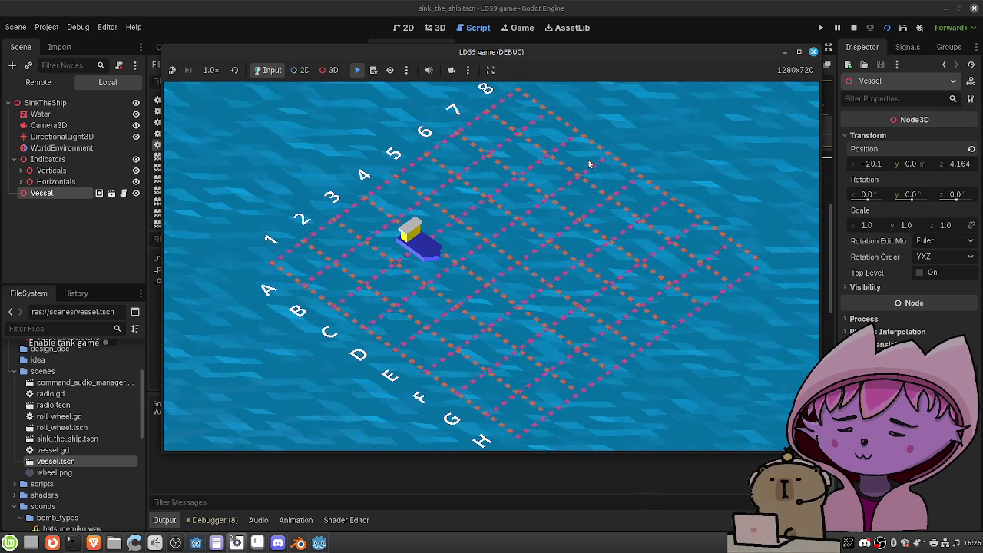
click(813, 52)
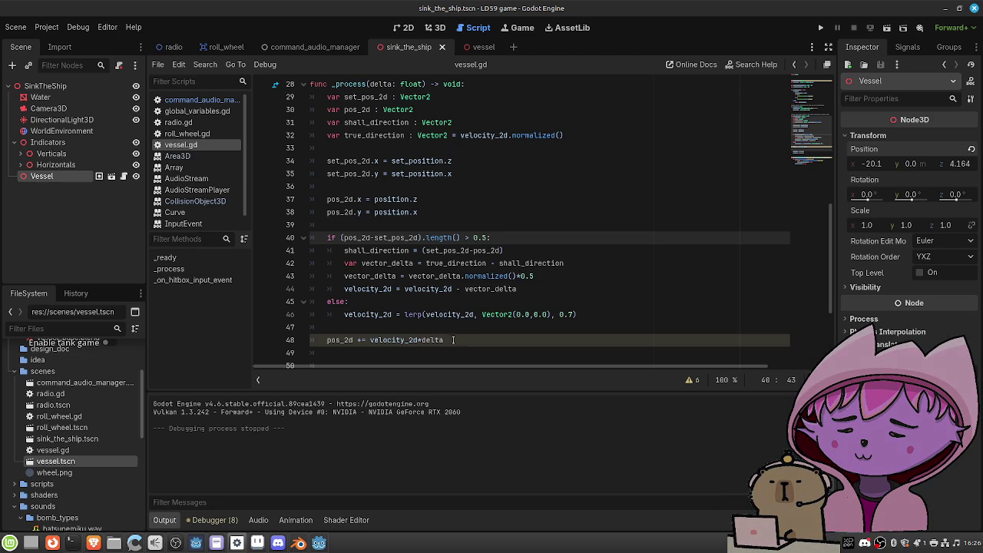
Delete *delta so line 48 reads pos_2d += velocity_2d, then test-run with F6
drag(452, 342, 420, 343)
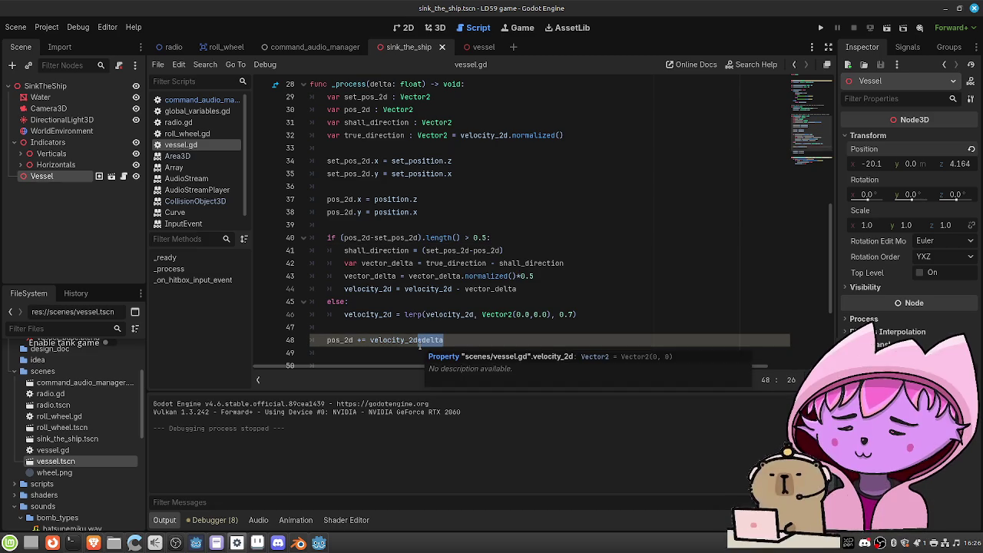
key(BackSpace)
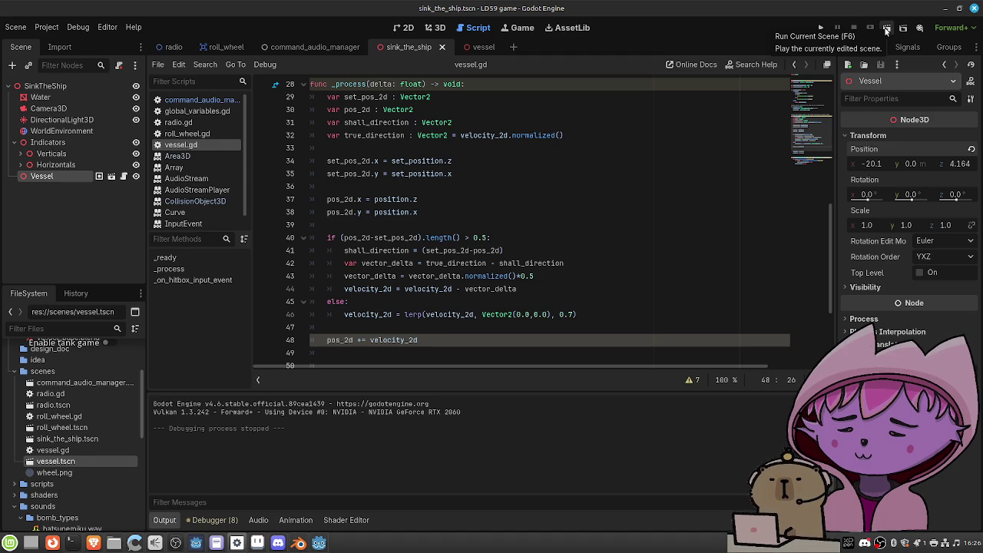
scroll(555, 167, down, 2)
scroll(556, 167, up, 1)
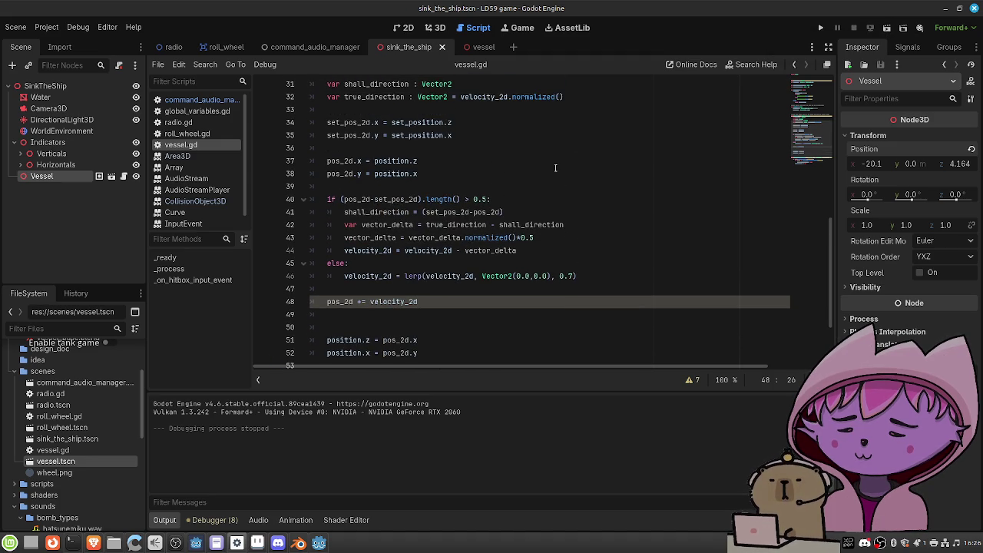
scroll(555, 167, up, 1)
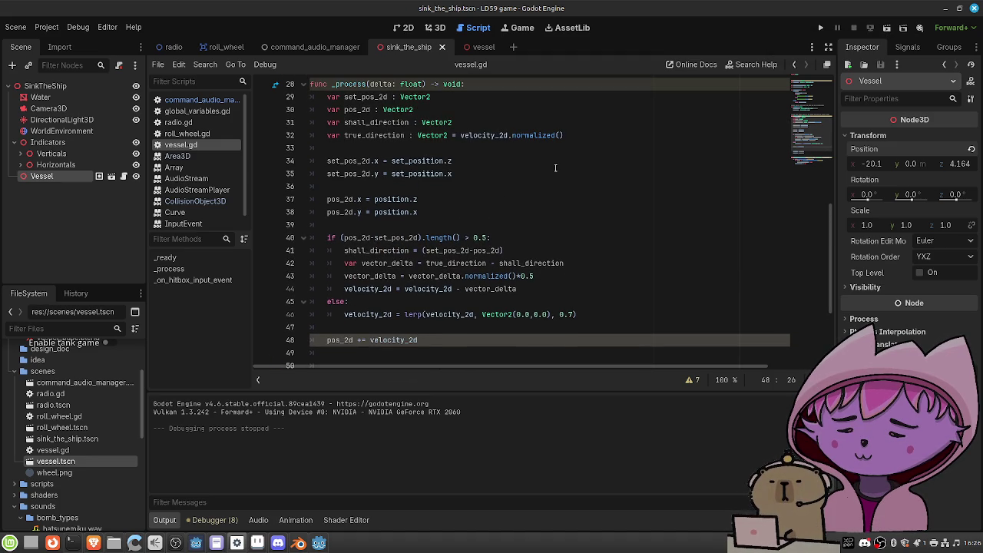
key(F6)
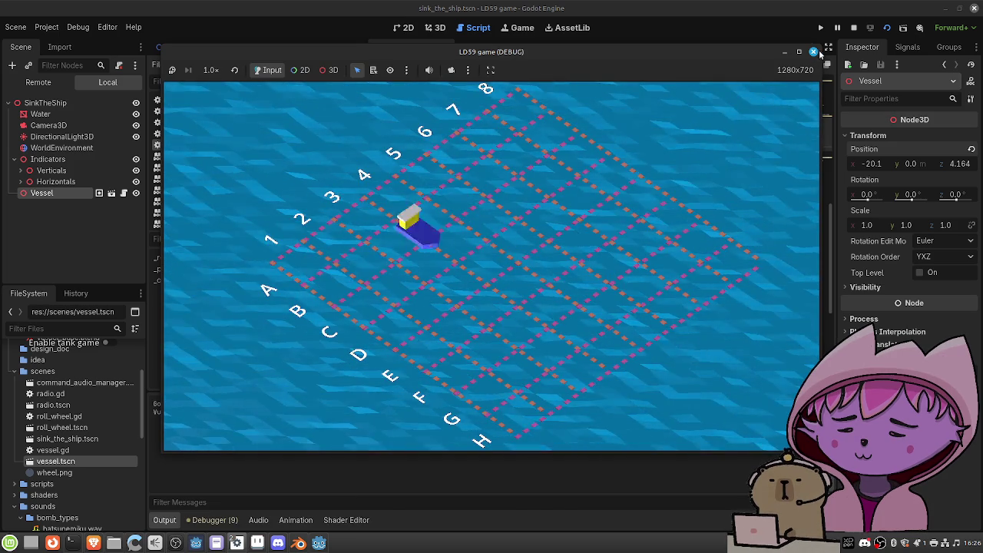
click(813, 51)
scroll(602, 190, down, 1)
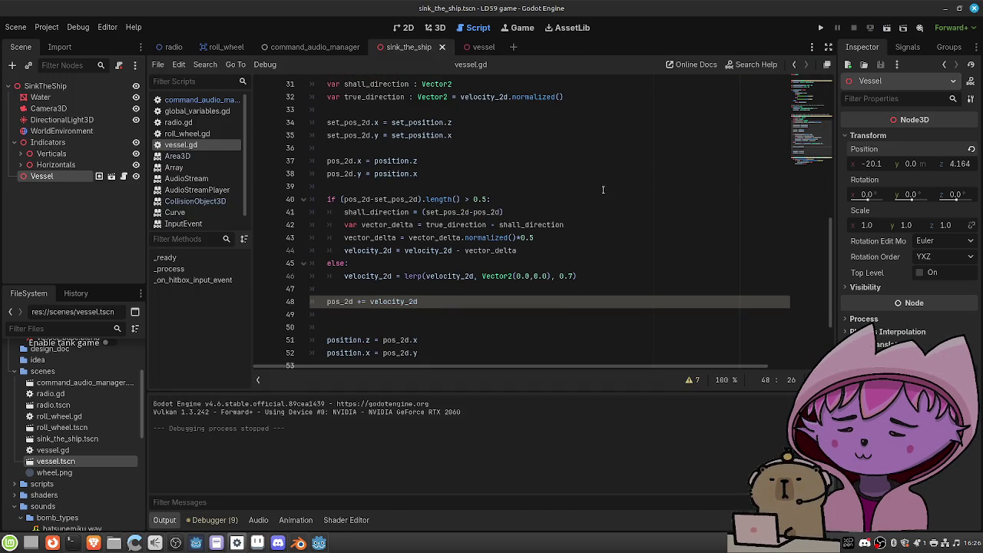
Restore *delta on line 48, set the line 43 steering factor to 0.1, and save
text(*delta)
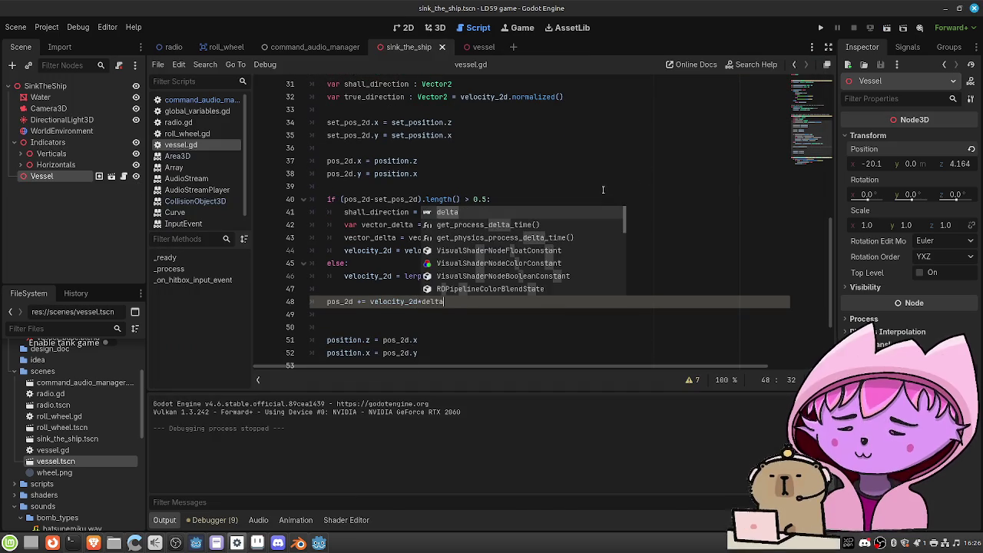
click(547, 241)
key(BackSpace)
text(6)
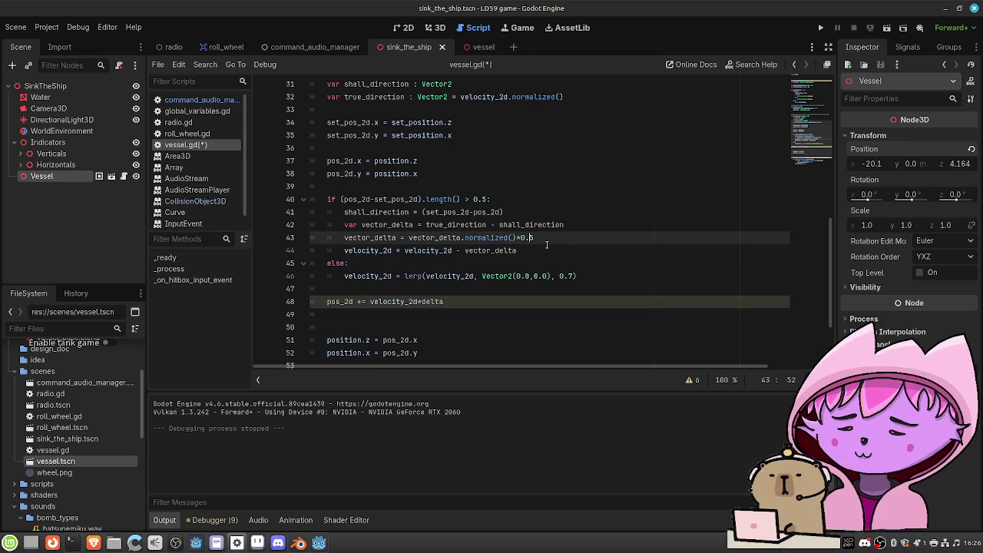
key(ctrl+s)
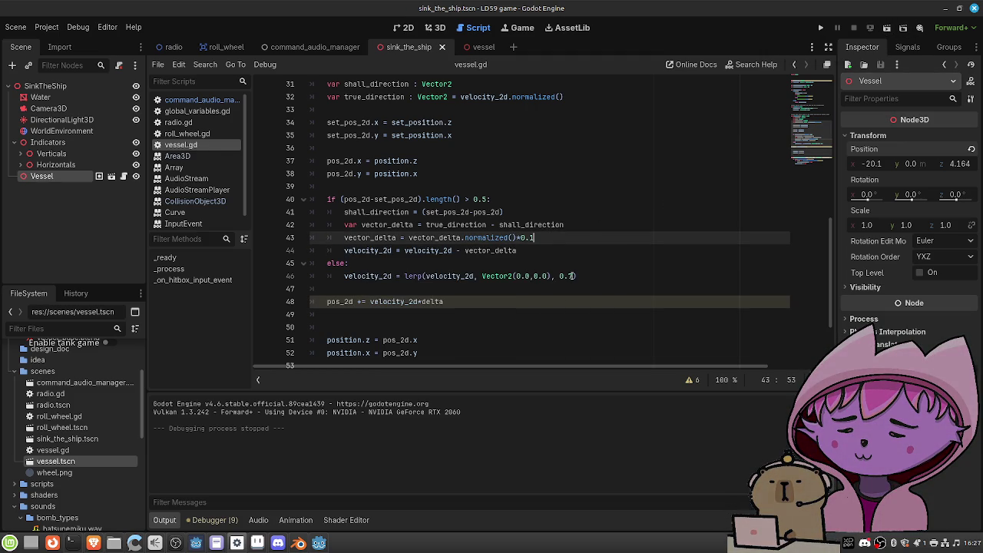
Set the line 46 lerp weight to 0.99 and test-run the scene twice
click(572, 276)
click(887, 26)
text(99)
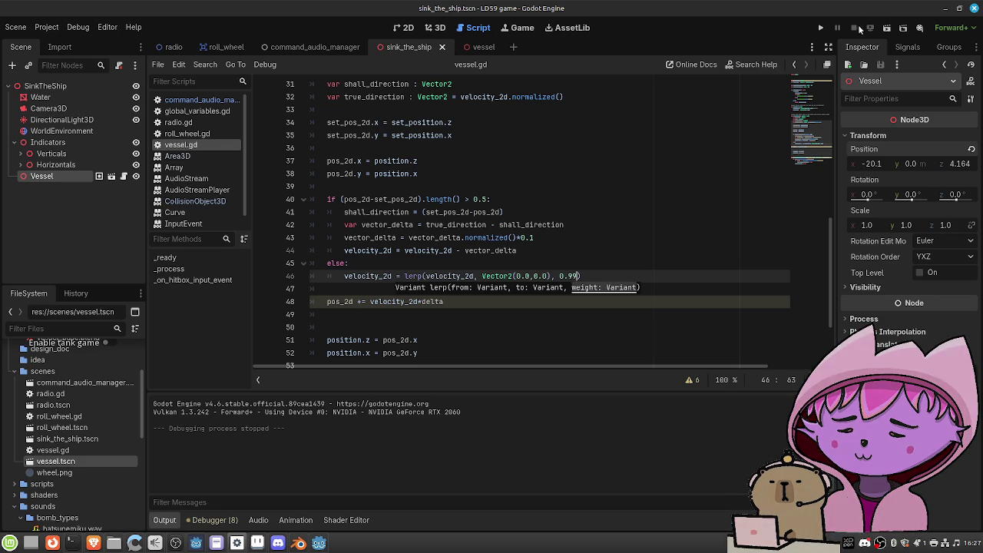
click(888, 28)
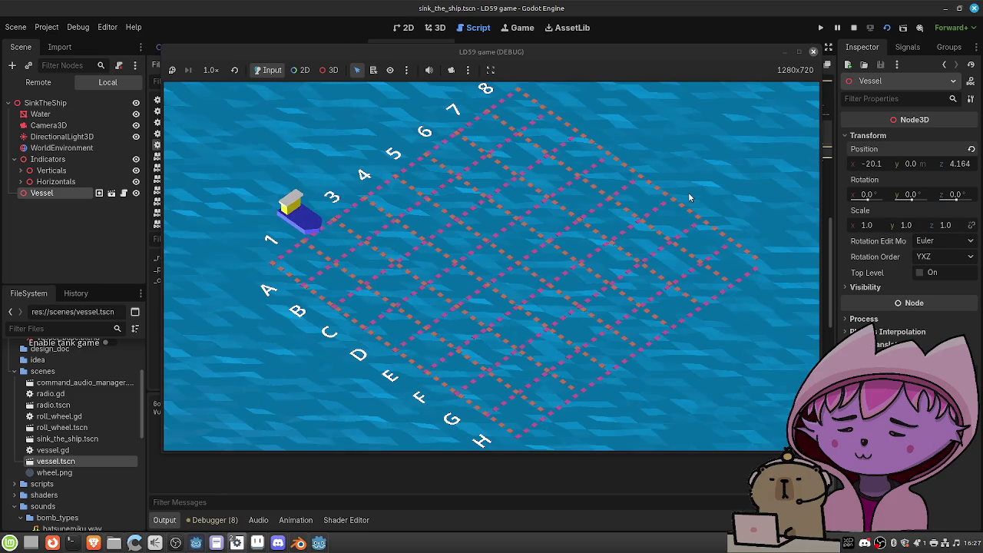
click(814, 52)
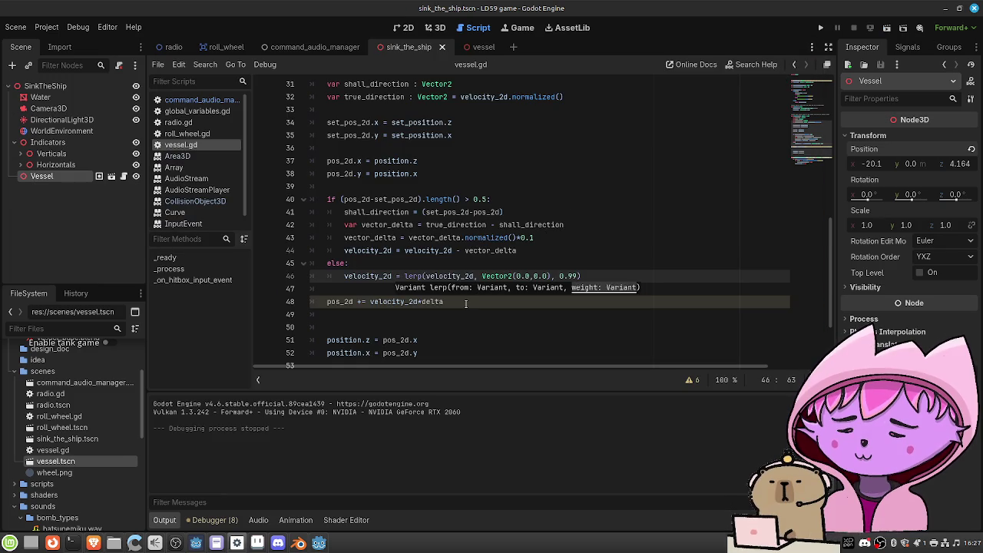
click(561, 238)
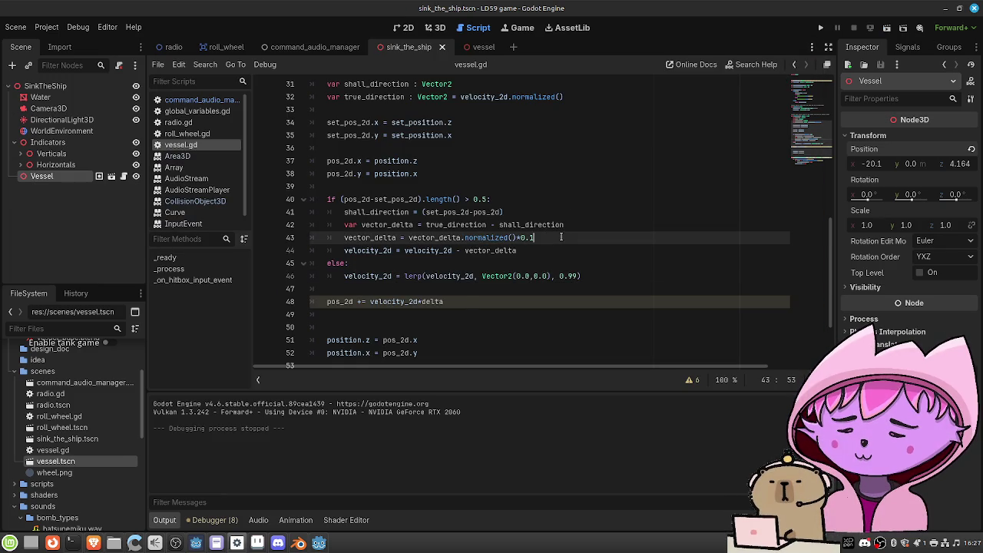
text(8)
Change the line 43 steering factor from 0.1 to 2.0 and test-run the scene
key(BackSpace)
key(BackSpace)
key(BackSpace)
text(2.)
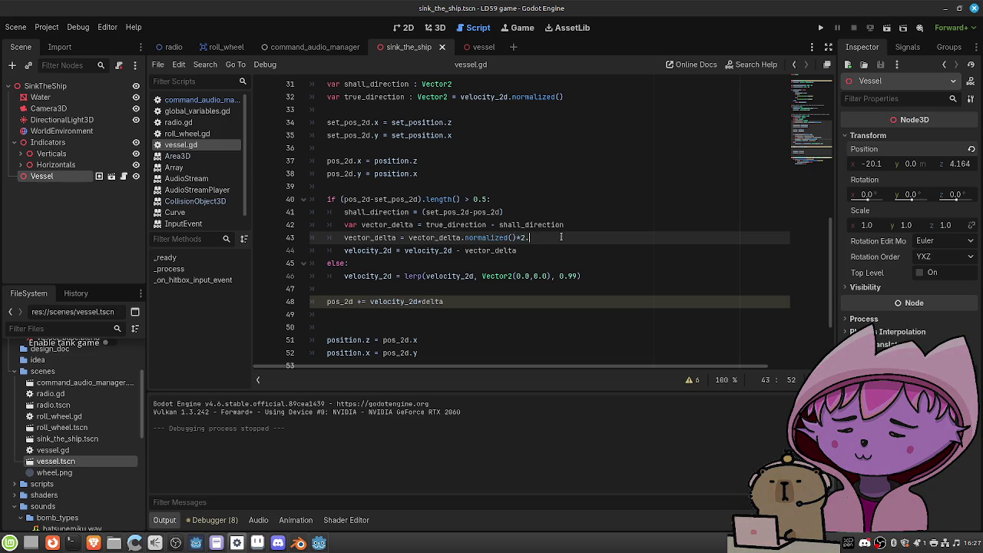
text(0)
click(886, 28)
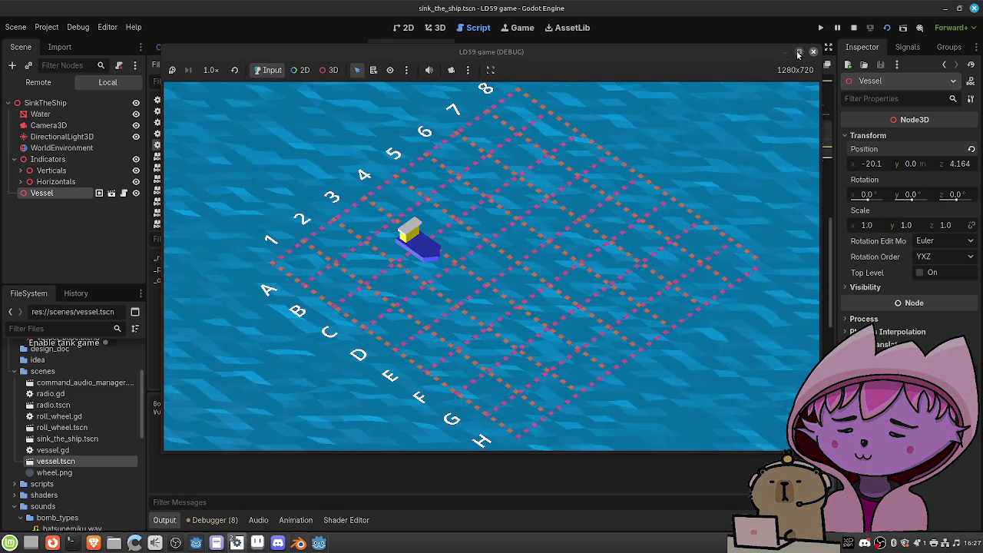
click(813, 51)
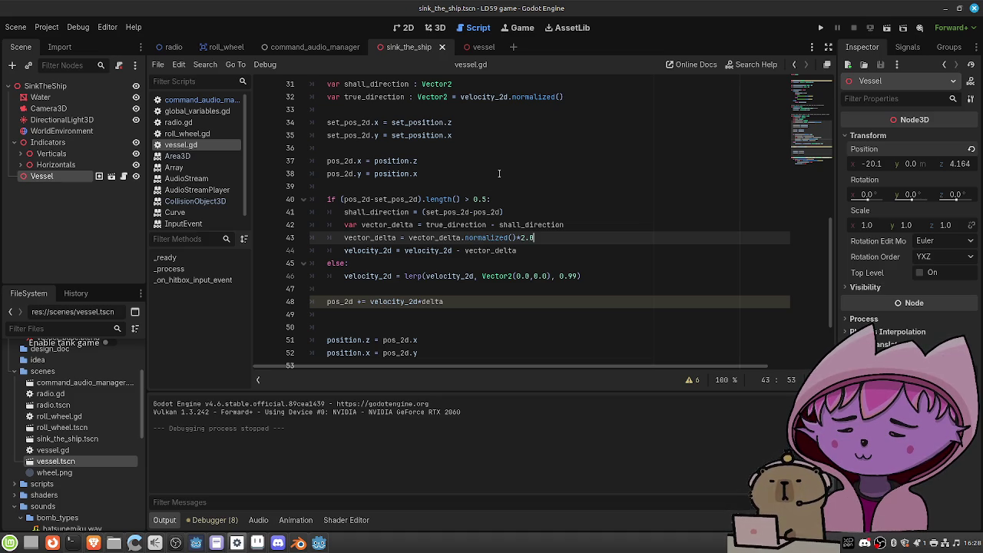
scroll(496, 170, up, 6)
scroll(500, 174, down, 1)
Make the starting velocity's second value positive on line 24 and test-run the scene
click(454, 186)
key(Left)
key(BackSpace)
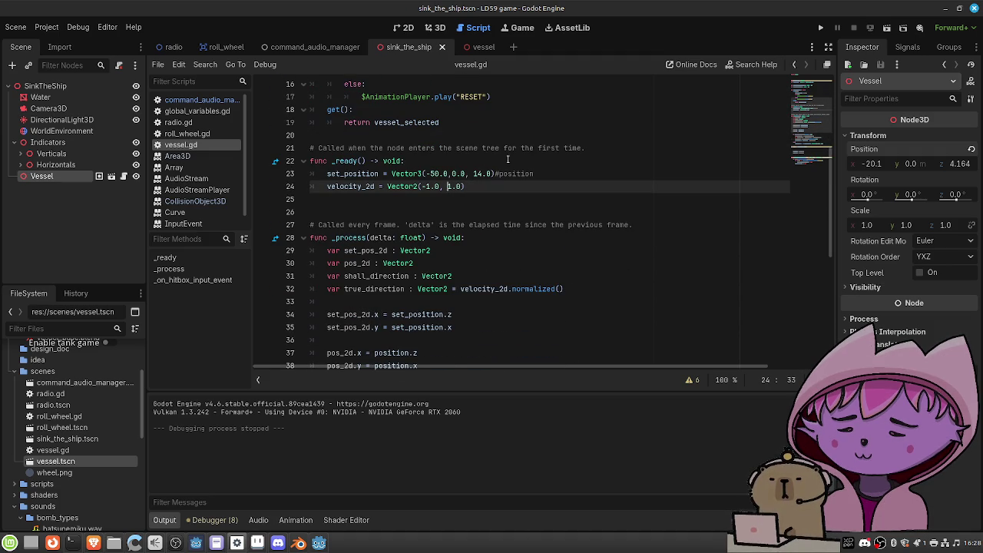
click(887, 28)
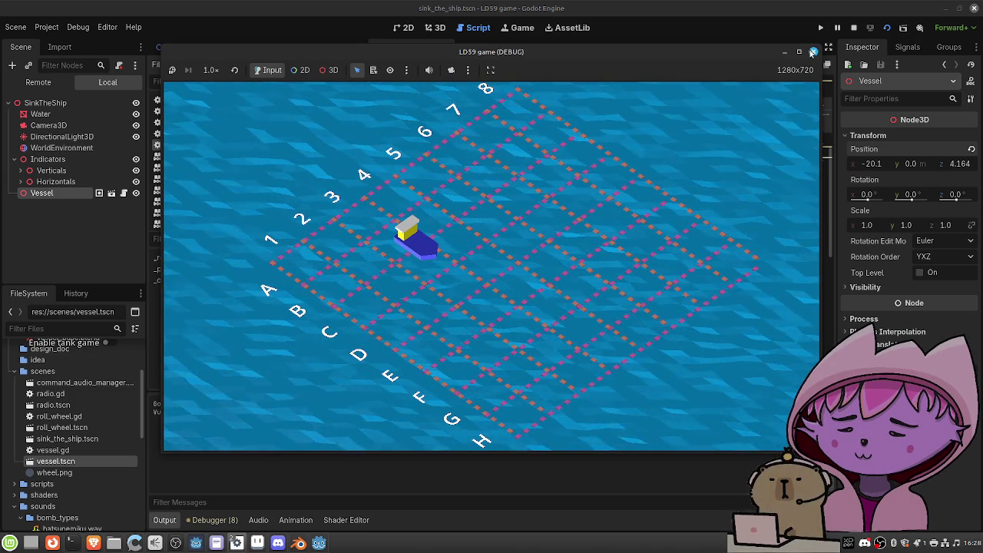
click(813, 51)
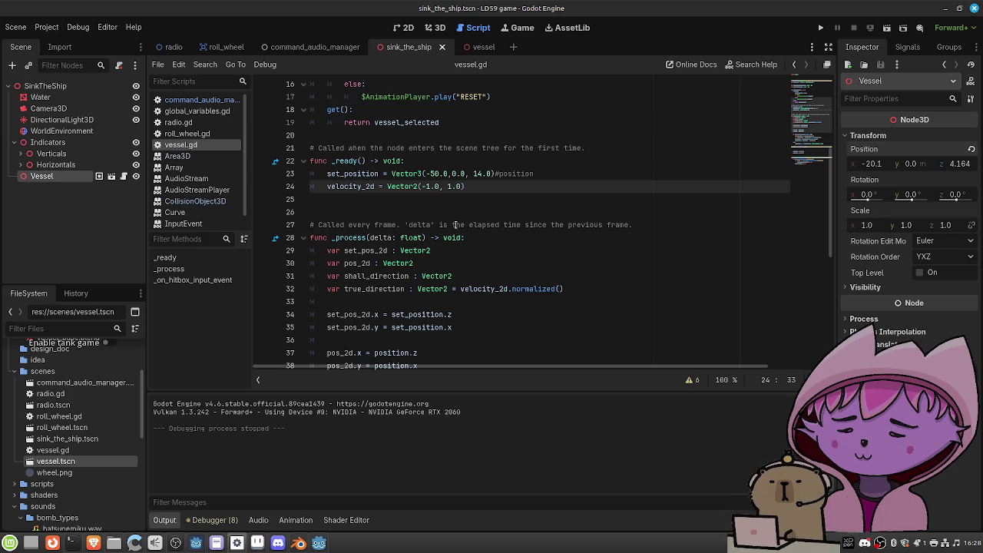
Comment out the steering velocity update on line 44 with # and test-run
scroll(456, 224, down, 7)
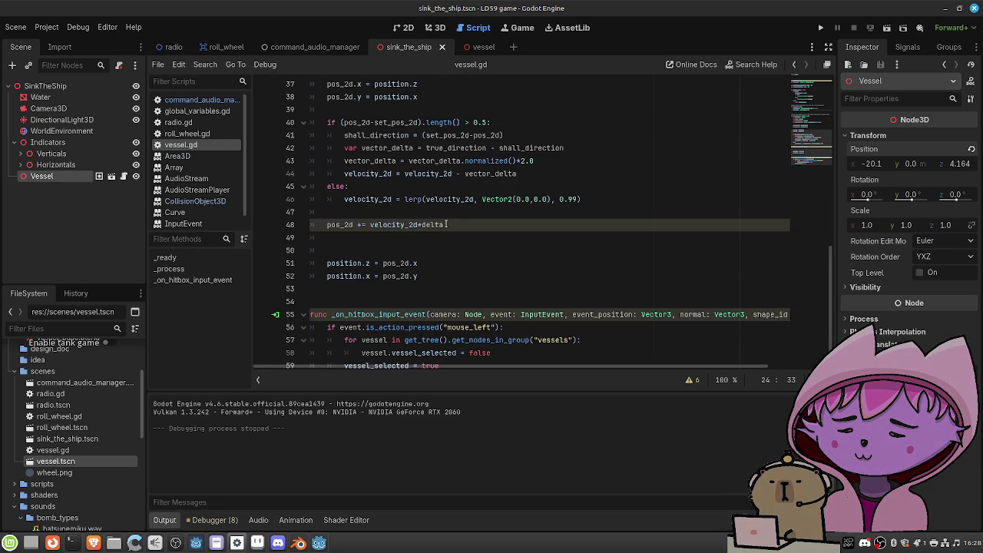
scroll(384, 211, up, 1)
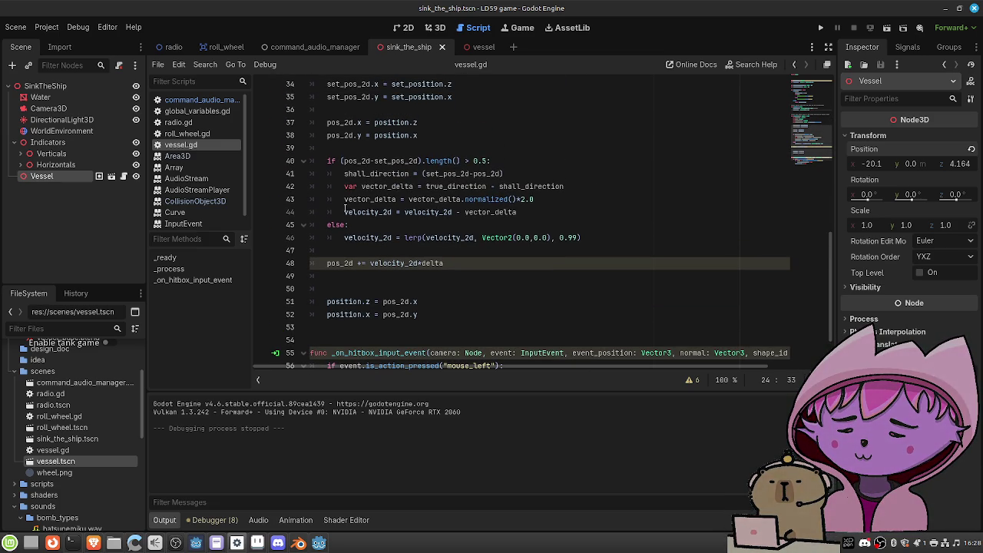
click(345, 211)
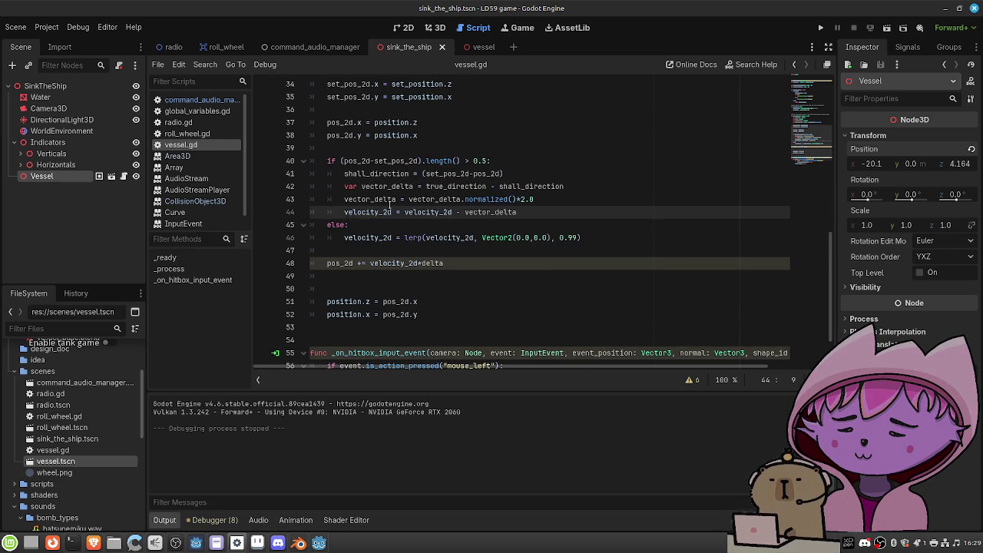
text(#)
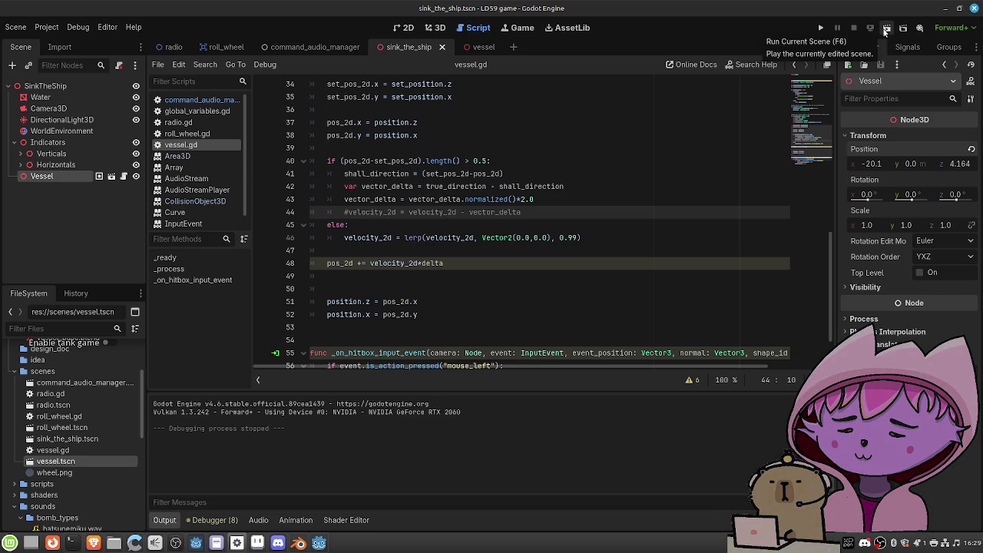
click(885, 30)
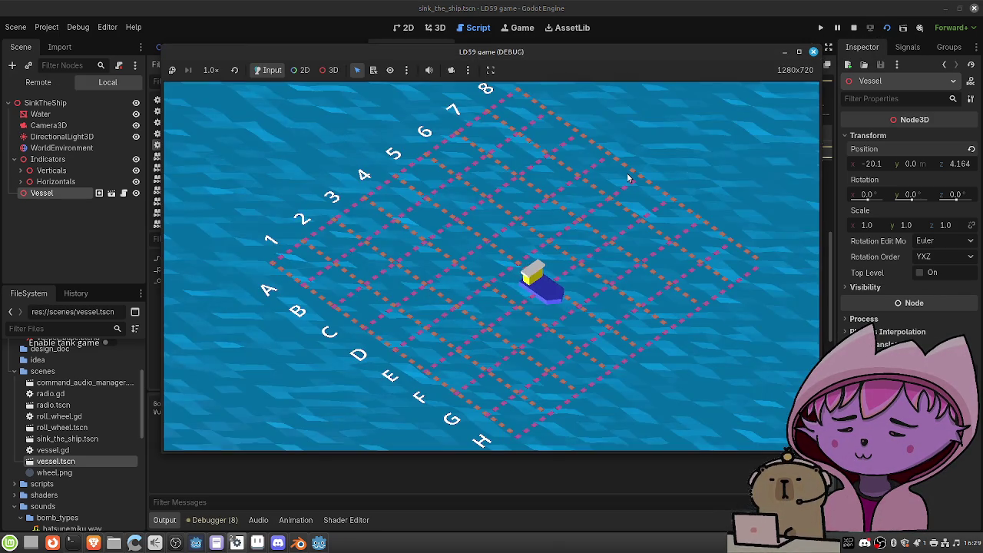
click(812, 53)
Run the scene once more to watch the ship's movement
scroll(429, 180, up, 5)
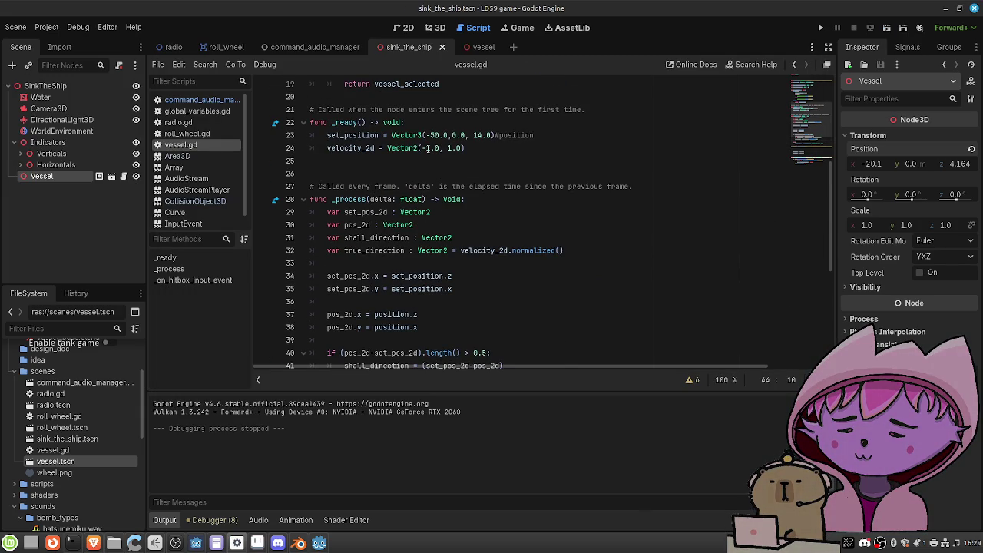
click(426, 149)
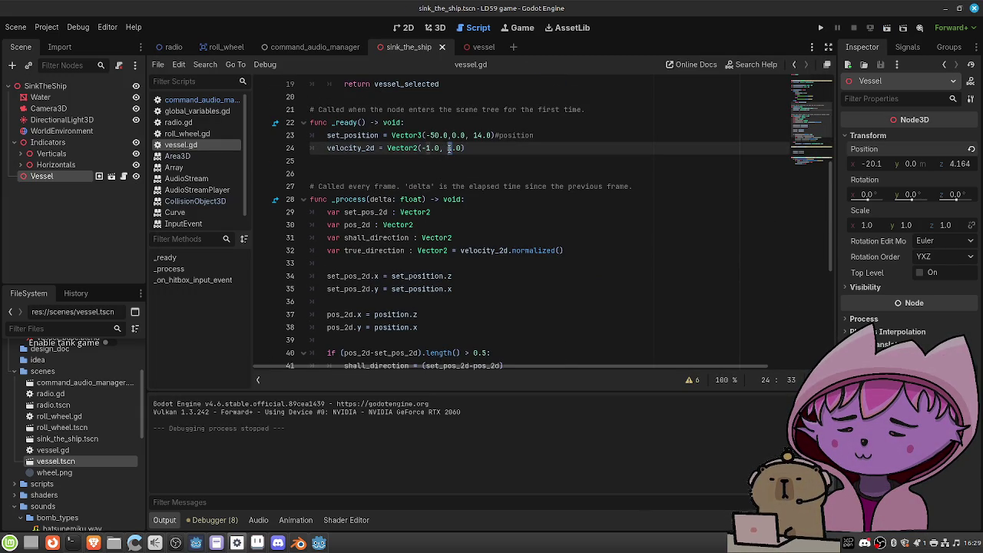
text(0)
click(887, 28)
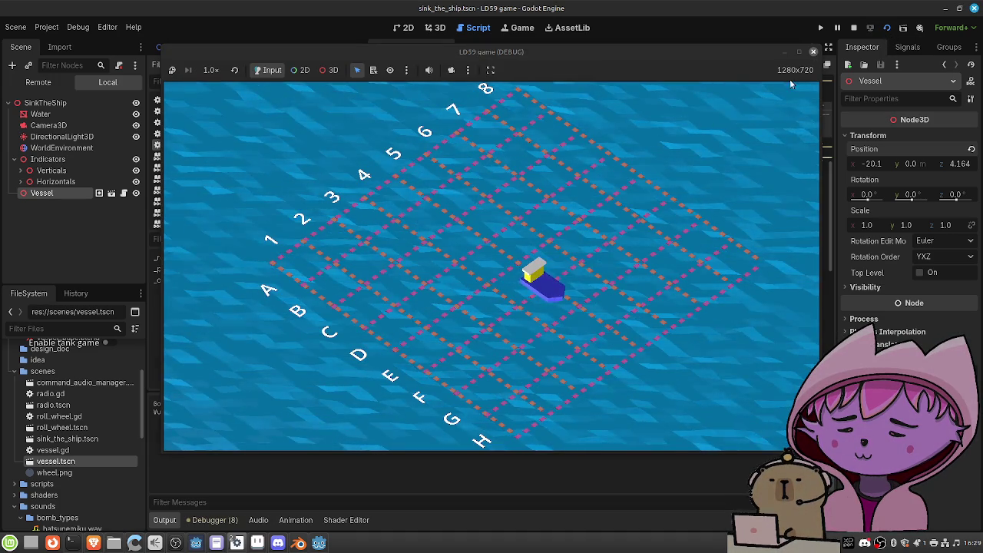
click(815, 52)
Set the starting velocity to Vector2(0.0, 1.0), save vessel.gd, and test-run the scene
key(BackSpace)
text(1)
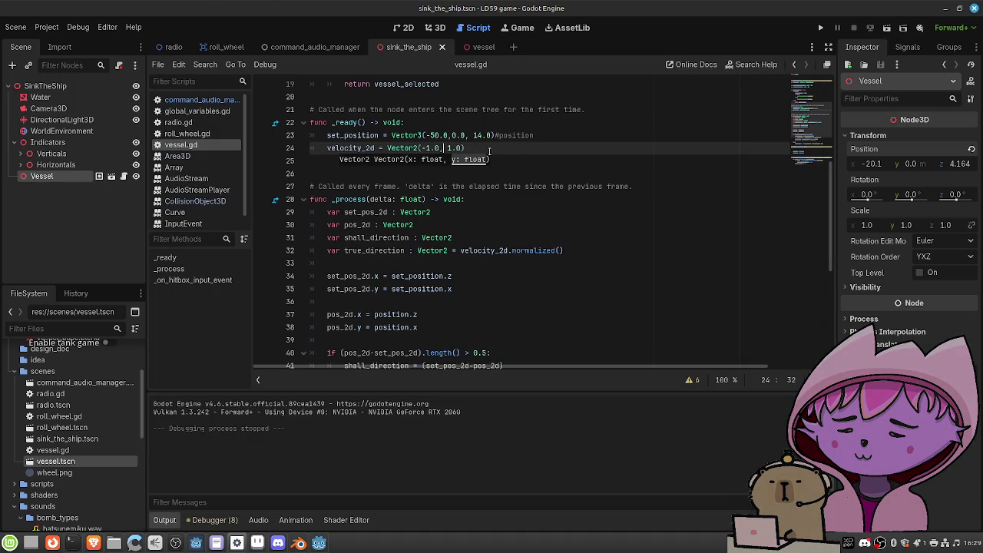
key(BackSpace)
key(BackSpace)
text(0)
key(ctrl+s)
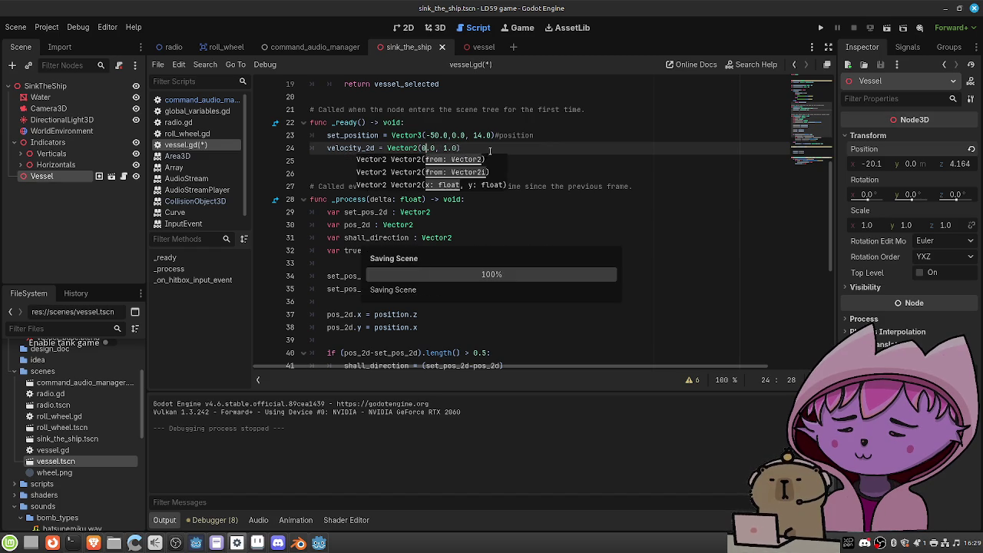
click(887, 32)
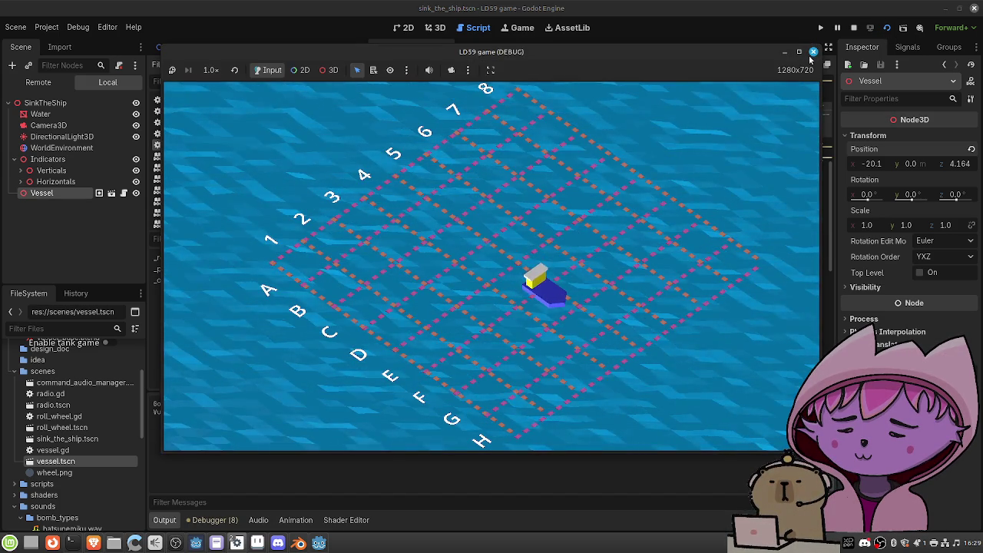
click(814, 52)
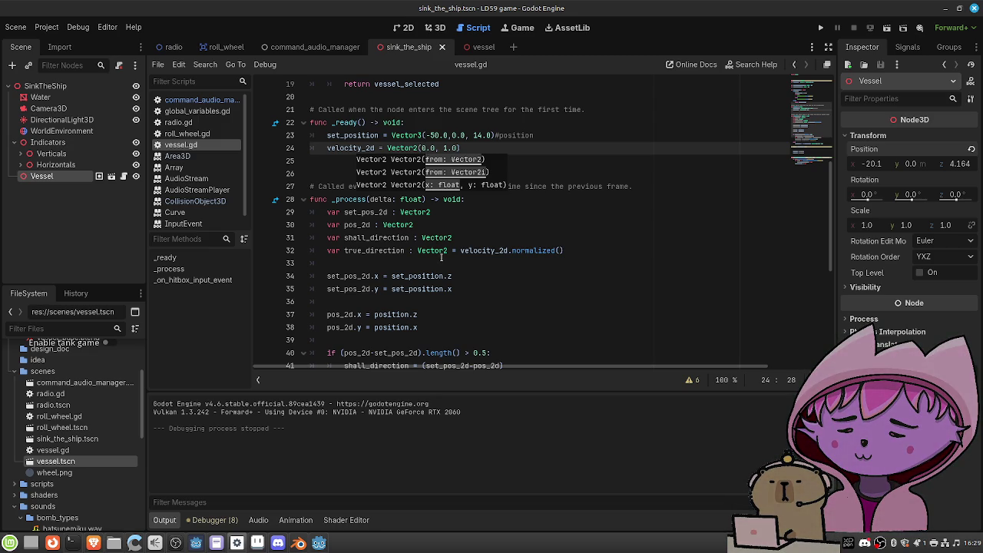
click(434, 29)
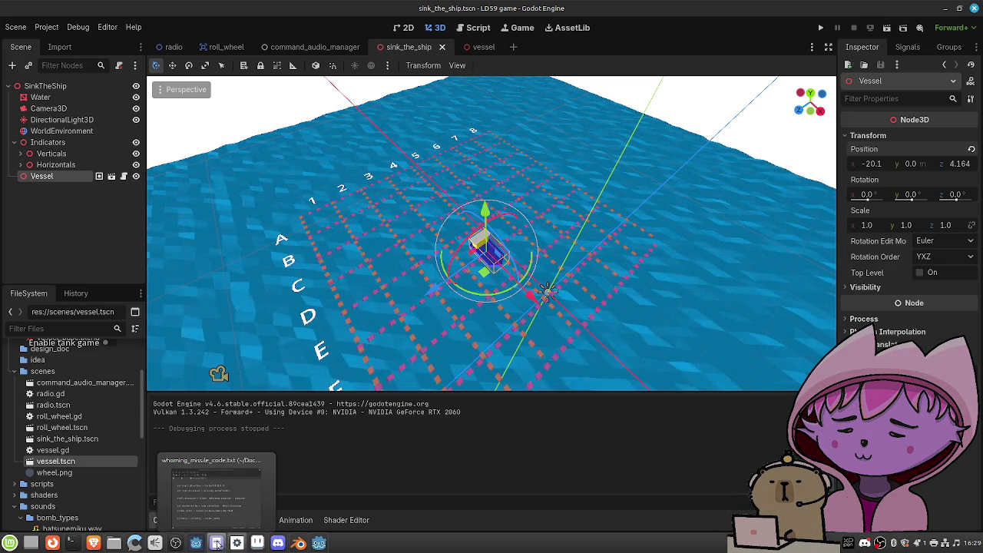
Read missile_projectile.gd in the Professor Bubbles project, then open the Vessel scene in LD59
click(318, 543)
scroll(525, 292, up, 7)
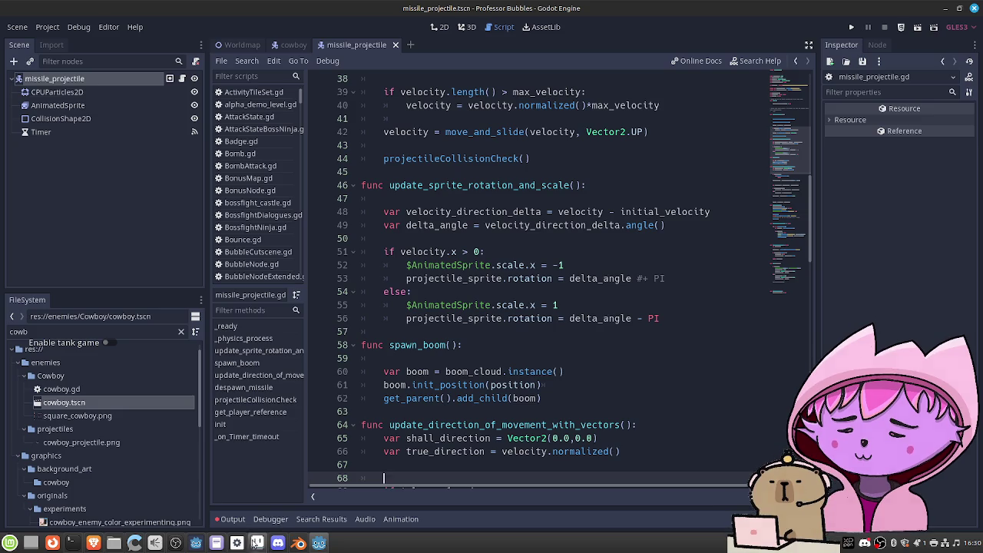
click(238, 542)
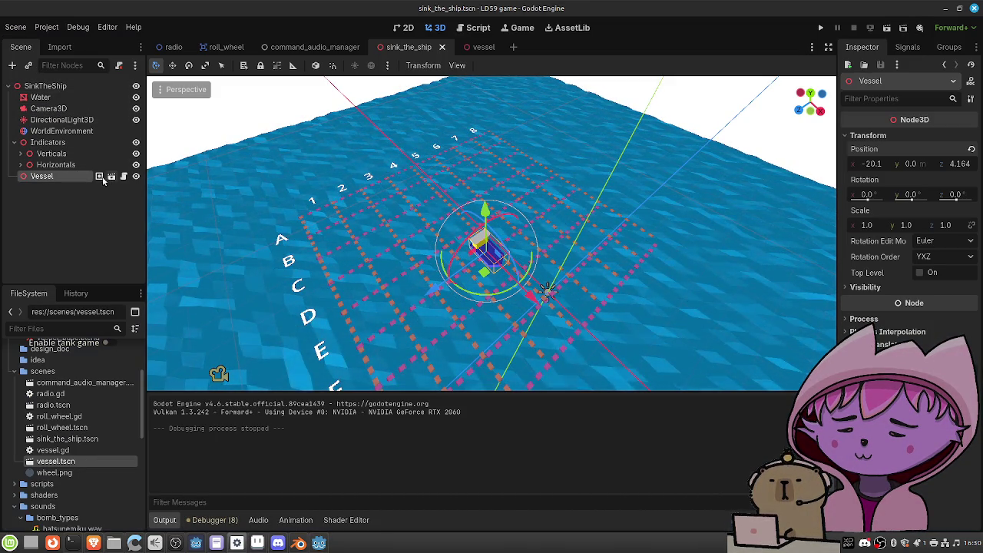
click(111, 176)
Test-rotate the cargo_ship model around its vertical axis, undo it, and return to the missile script
click(54, 97)
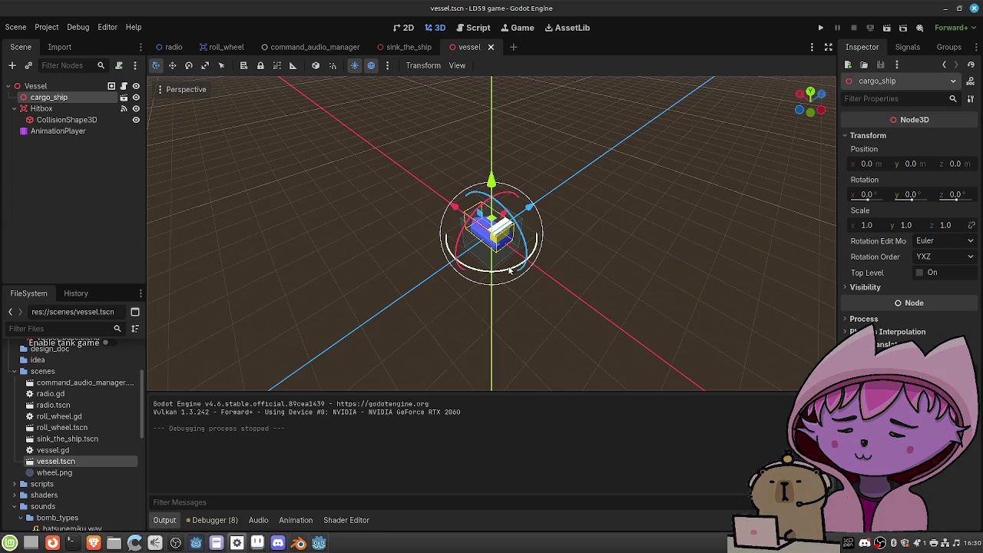
mouse_move(510, 269)
mouse_down()
mouse_move(495, 272)
mouse_move(523, 259)
mouse_move(500, 272)
mouse_move(455, 261)
mouse_move(571, 248)
mouse_move(557, 251)
mouse_up()
key(ctrl+z)
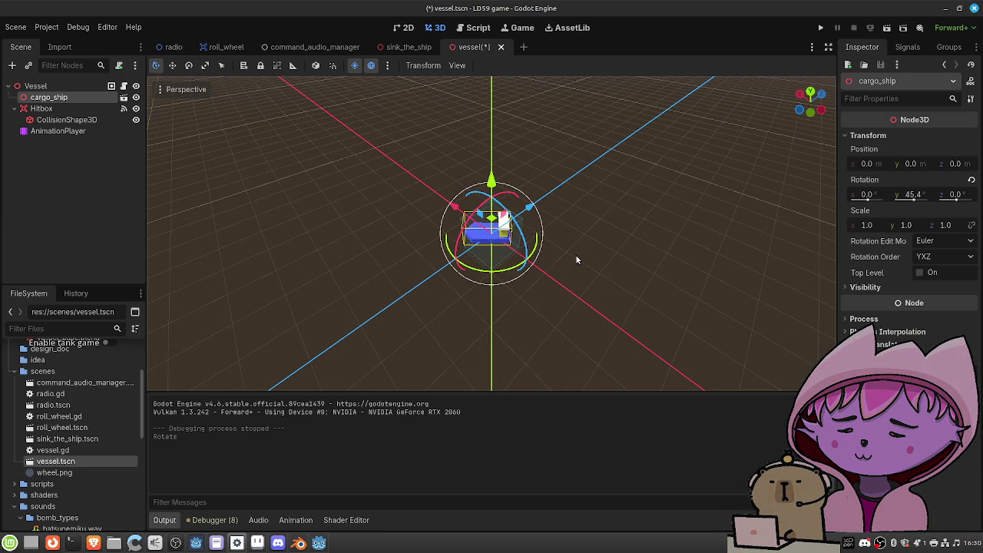
click(124, 86)
click(318, 543)
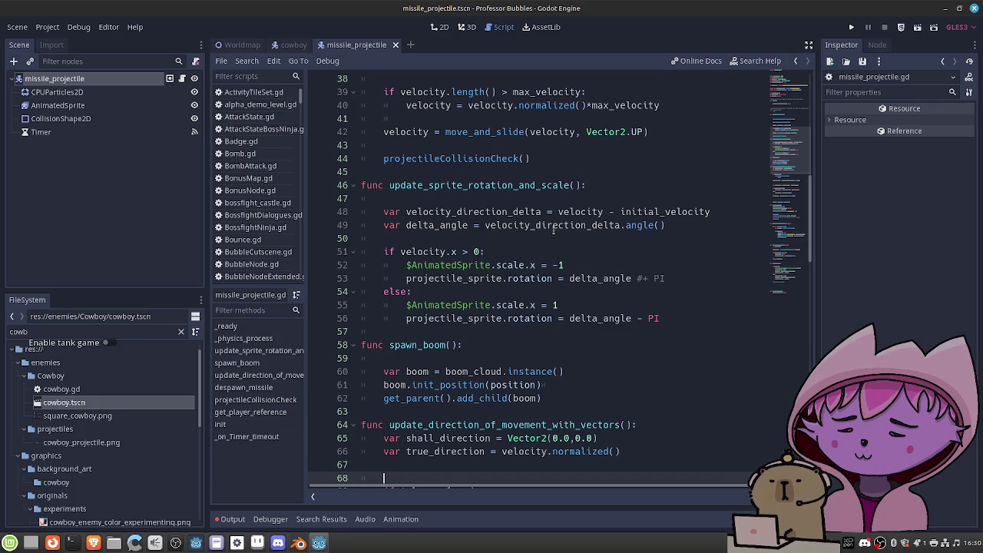
Search missile_projectile.gd for initial_vel
scroll(563, 259, down, 3)
scroll(562, 258, down, 2)
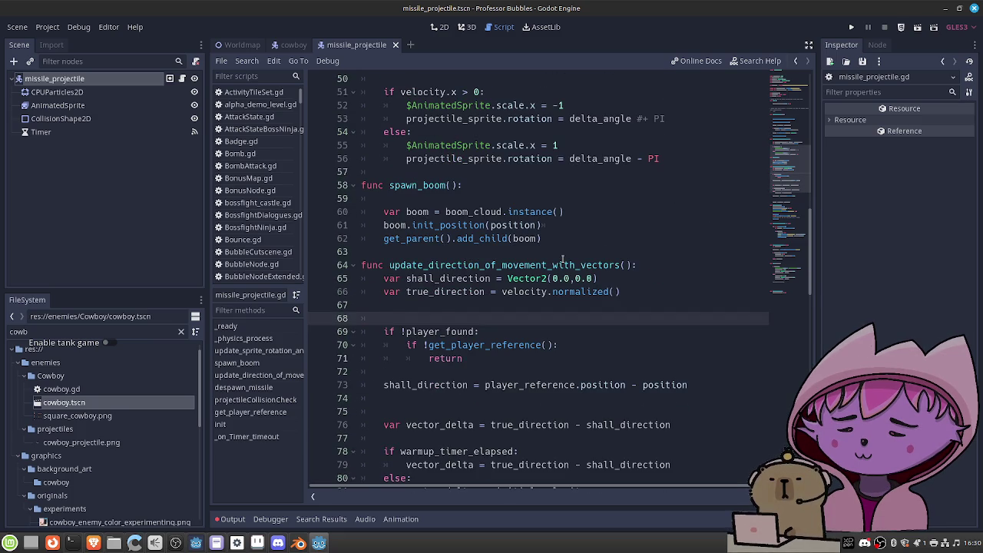
scroll(562, 258, up, 4)
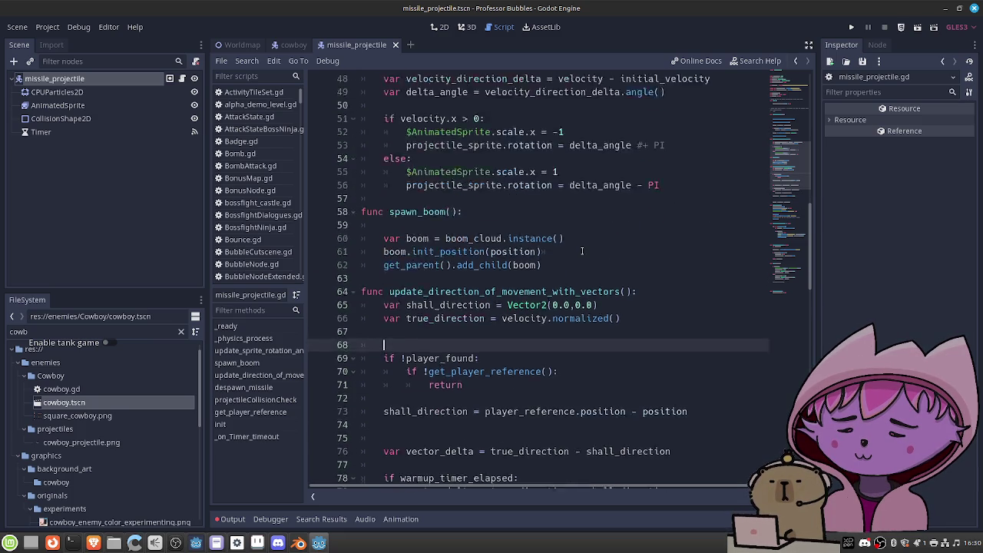
scroll(584, 254, up, 1)
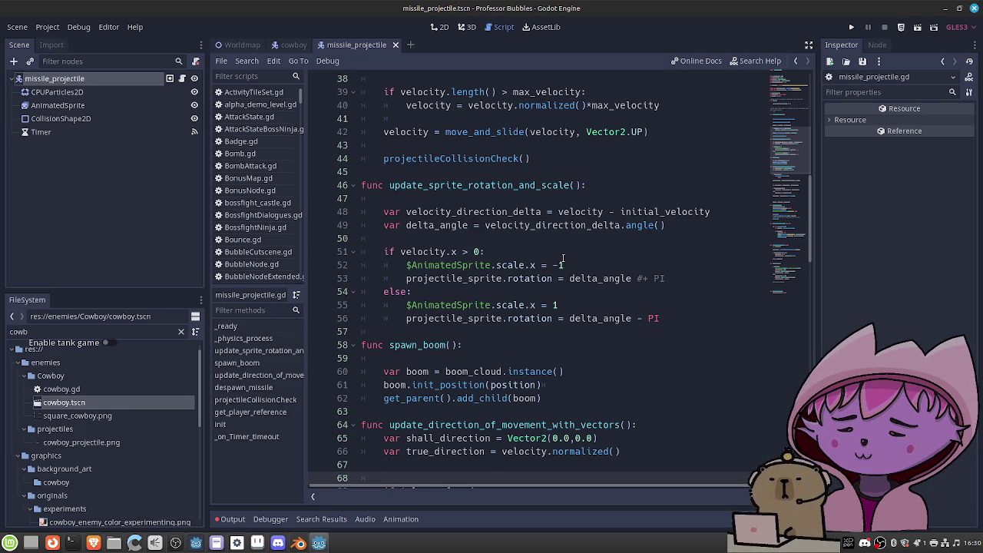
scroll(564, 258, up, 12)
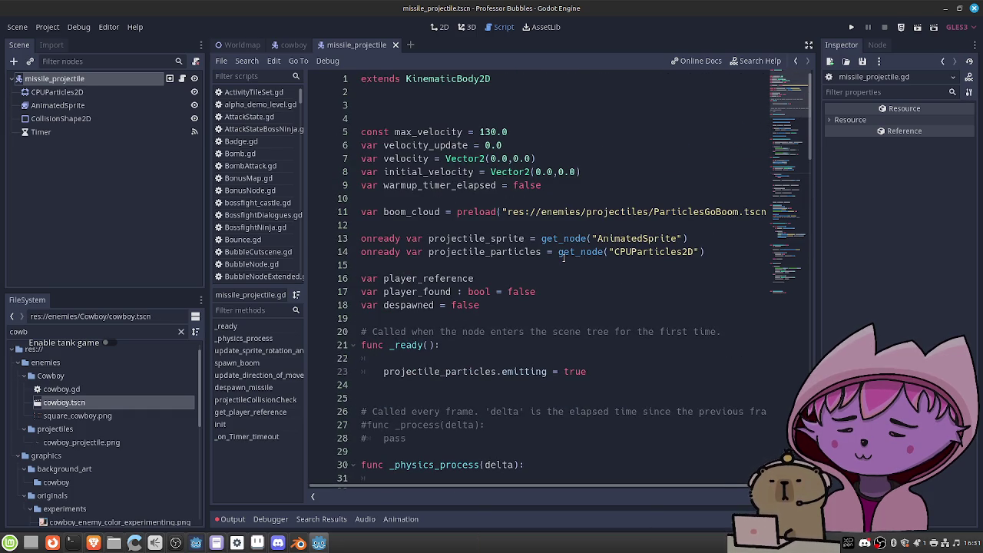
scroll(564, 258, down, 7)
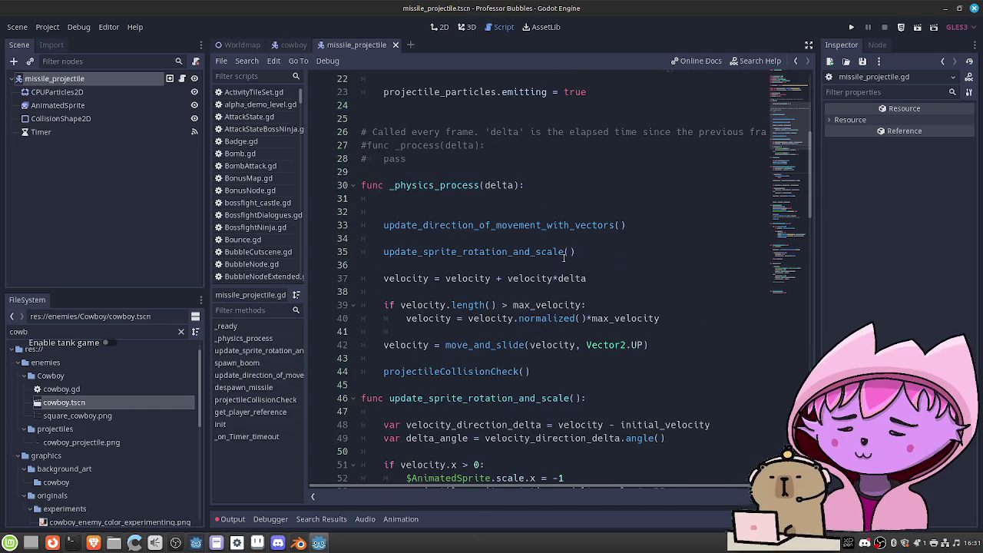
scroll(564, 258, up, 6)
click(575, 146)
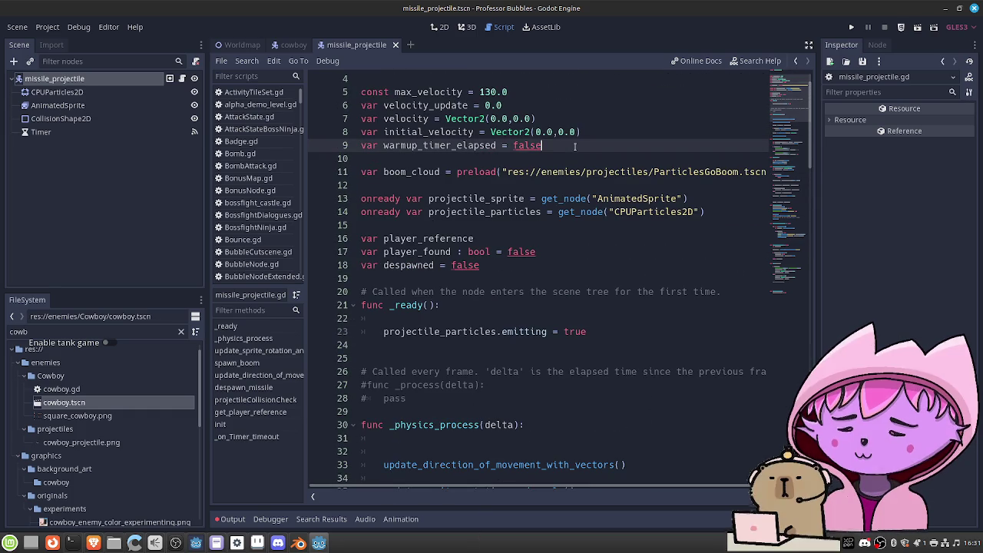
key(ctrl+f)
text(initial_vel)
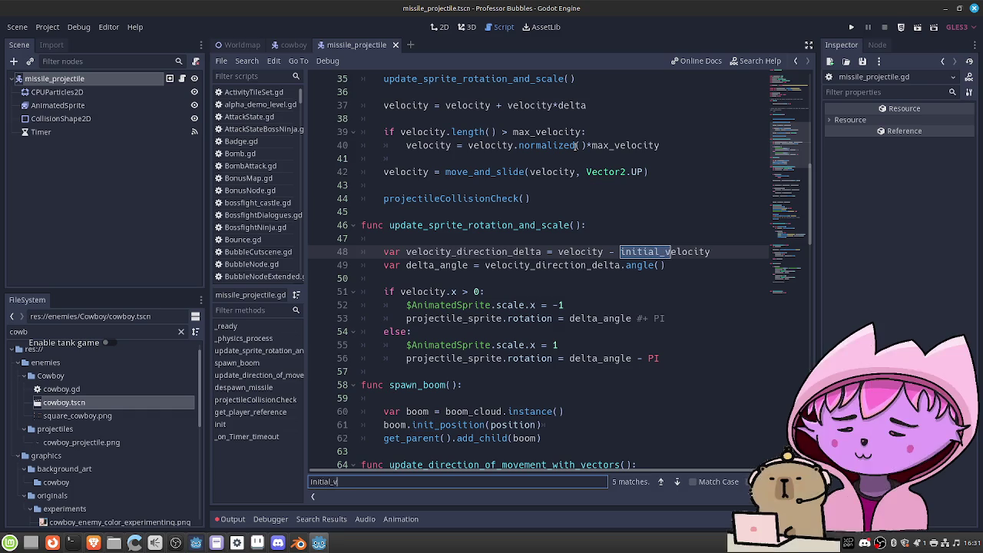
Step through the initial_vel matches to line 48 and select the update_sprite_rotation_and_scale function
key(Return)
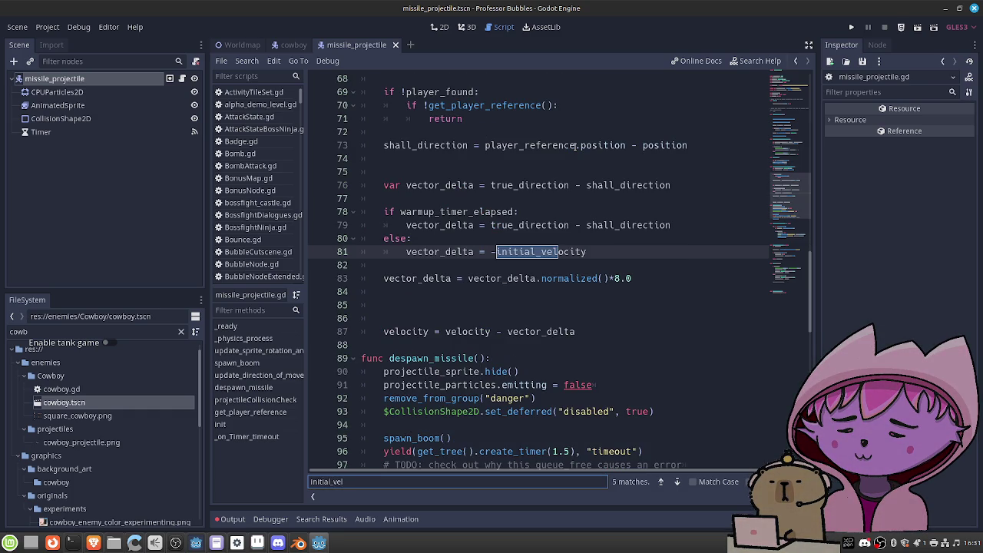
key(Return)
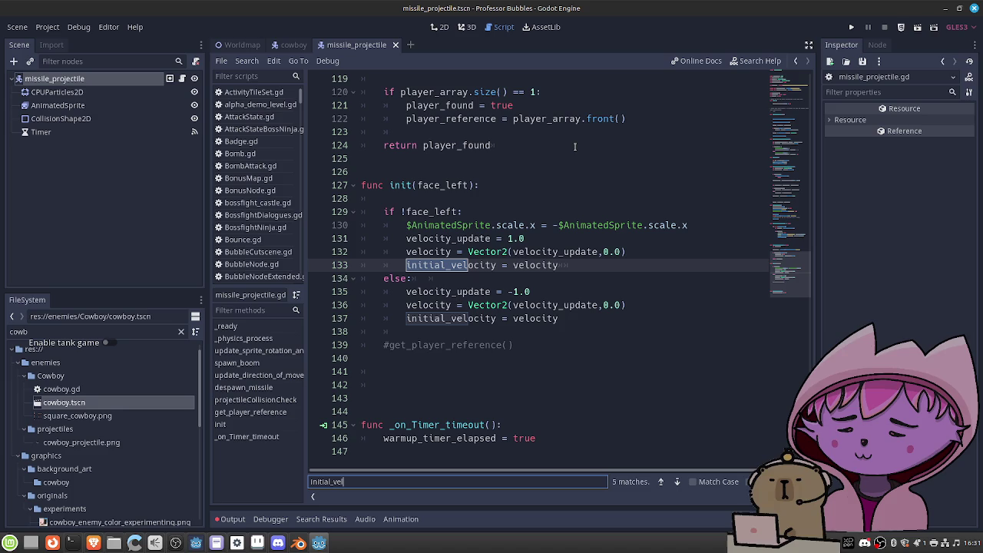
key(Return)
key(Return)
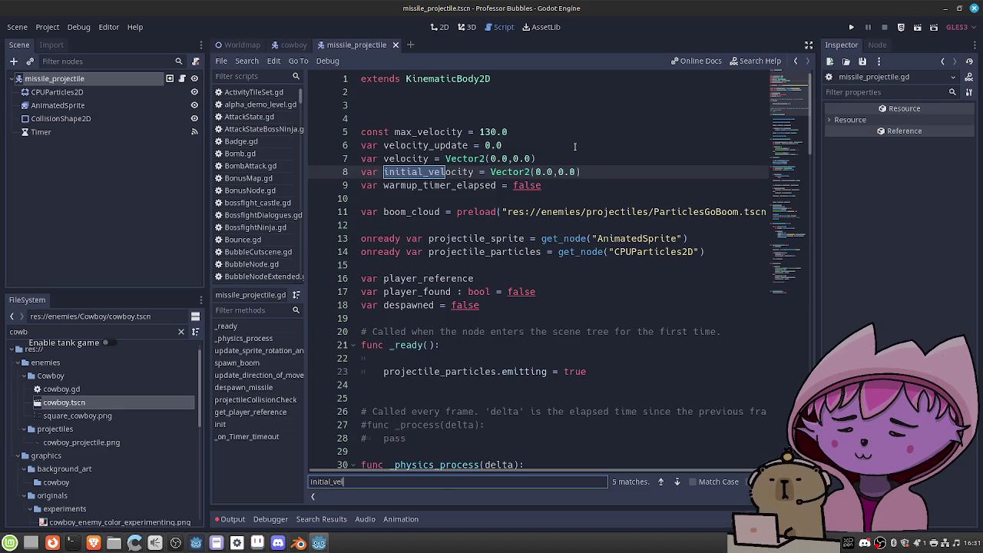
key(Return)
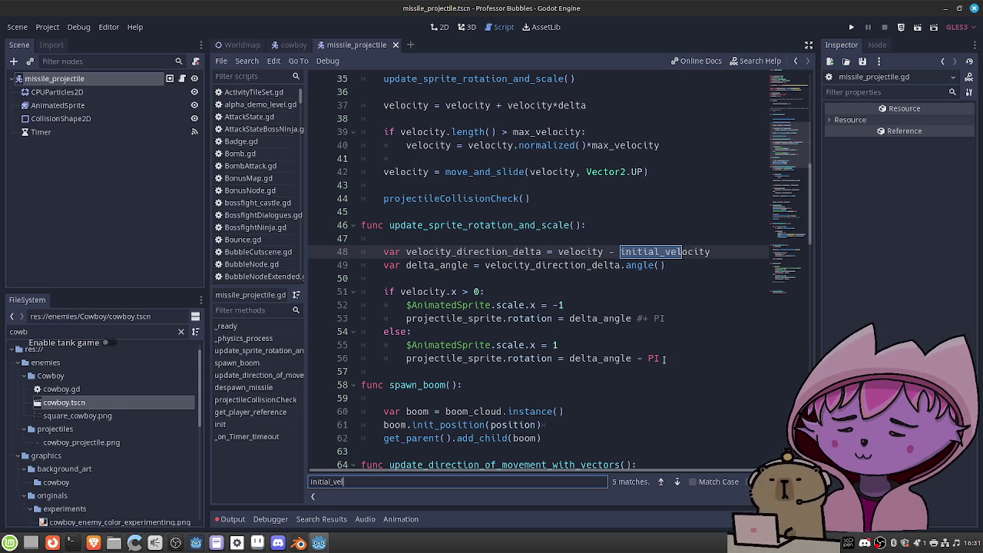
mouse_move(664, 360)
mouse_down()
mouse_move(665, 318)
mouse_move(361, 225)
mouse_up()
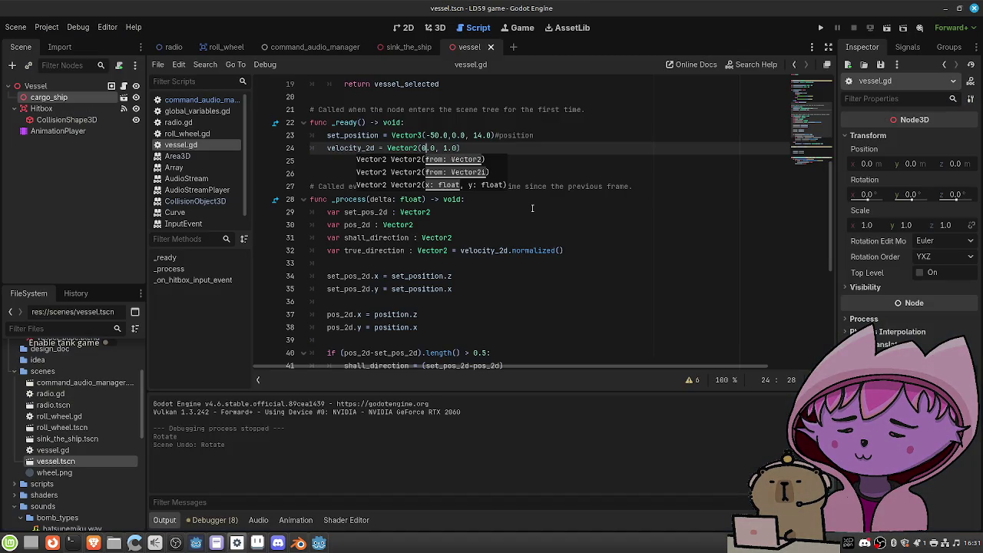
Paste the rotation function at line 26 and rename velocity to velocity_2d on line 28
scroll(532, 208, down, 2)
scroll(531, 208, down, 2)
scroll(531, 208, up, 1)
scroll(531, 208, down, 3)
scroll(531, 208, up, 4)
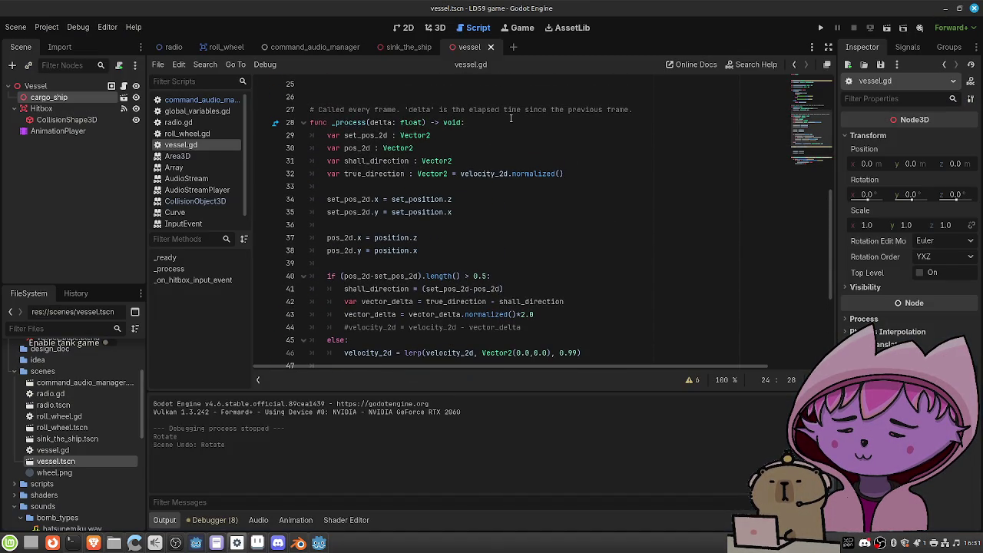
click(507, 97)
key(ctrl+v)
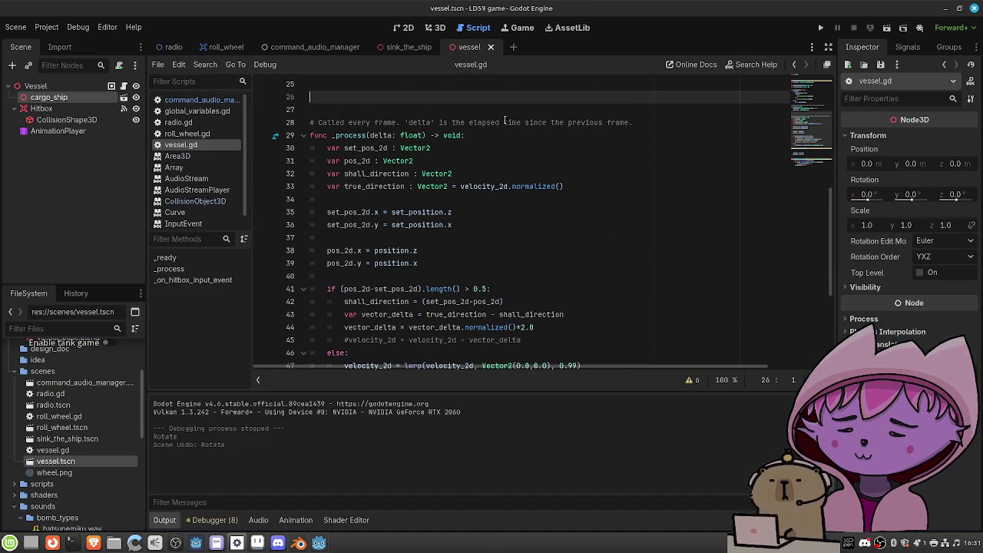
scroll(528, 143, up, 3)
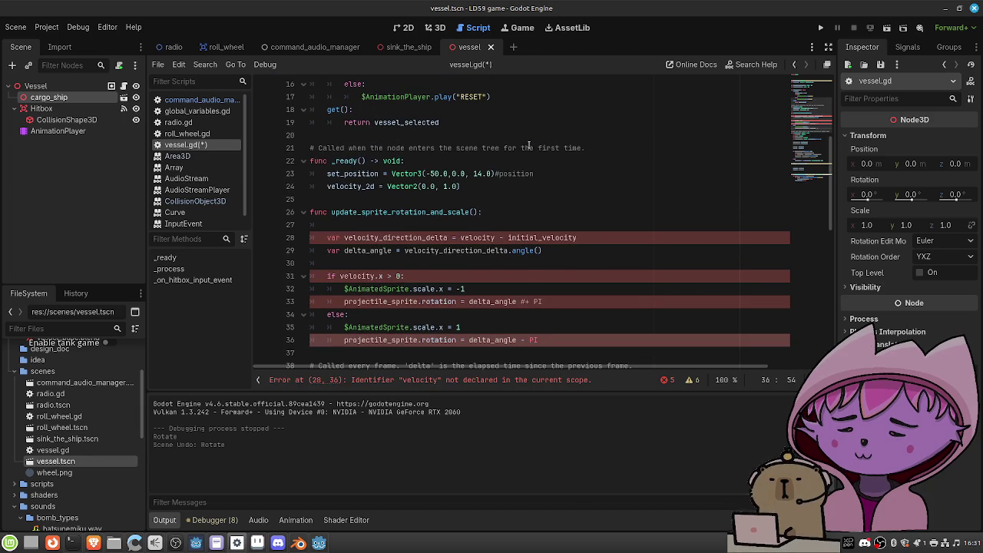
click(497, 237)
text(_2d)
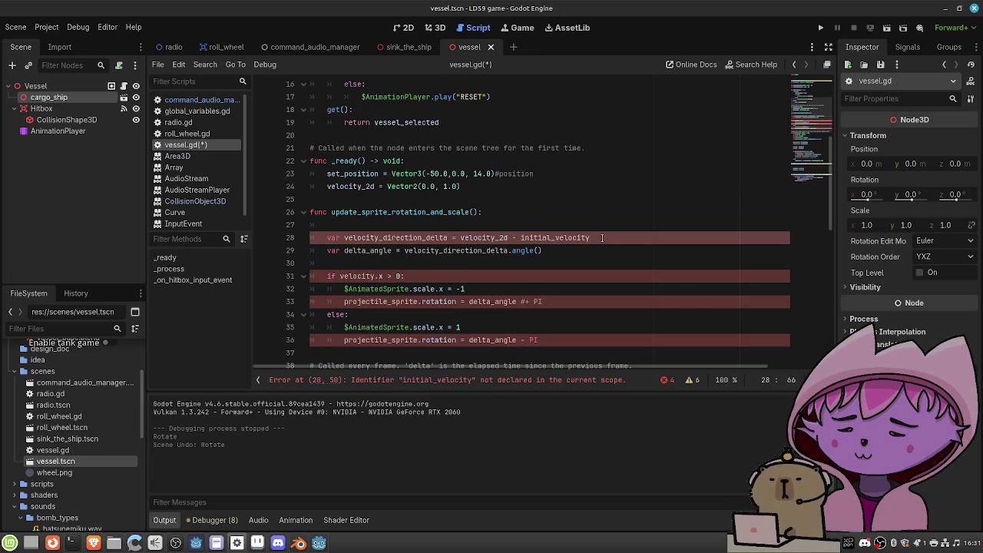
Replace initial_velocity with Vector2(0.0, 1.0) from line 24 and rename velocity to velocity_2d on line 31
scroll(602, 237, up, 5)
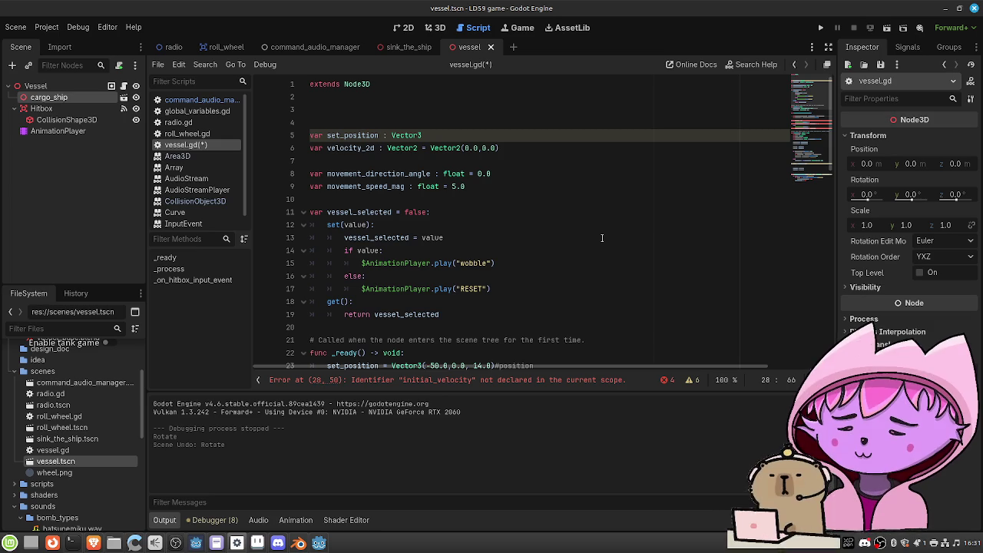
scroll(603, 237, down, 4)
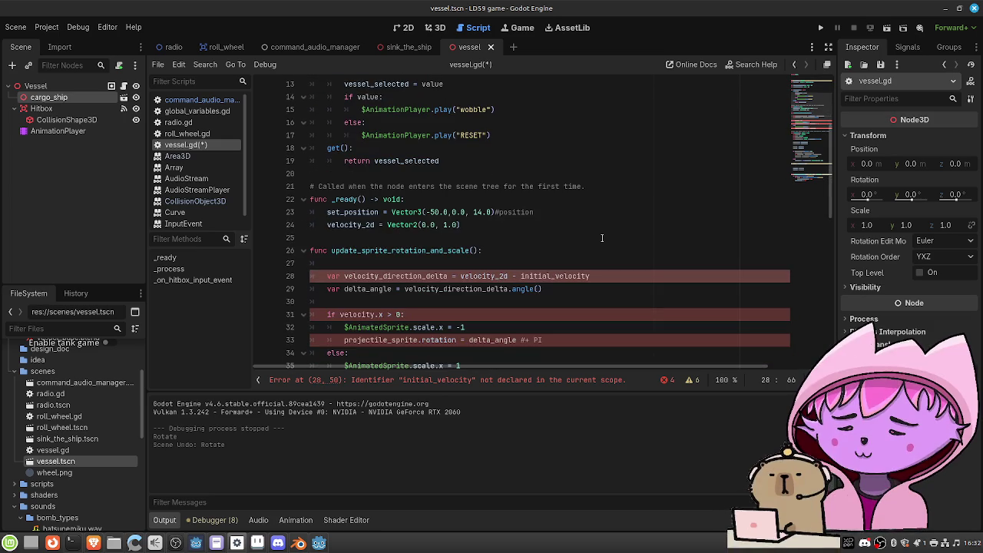
scroll(602, 237, up, 1)
scroll(602, 238, up, 2)
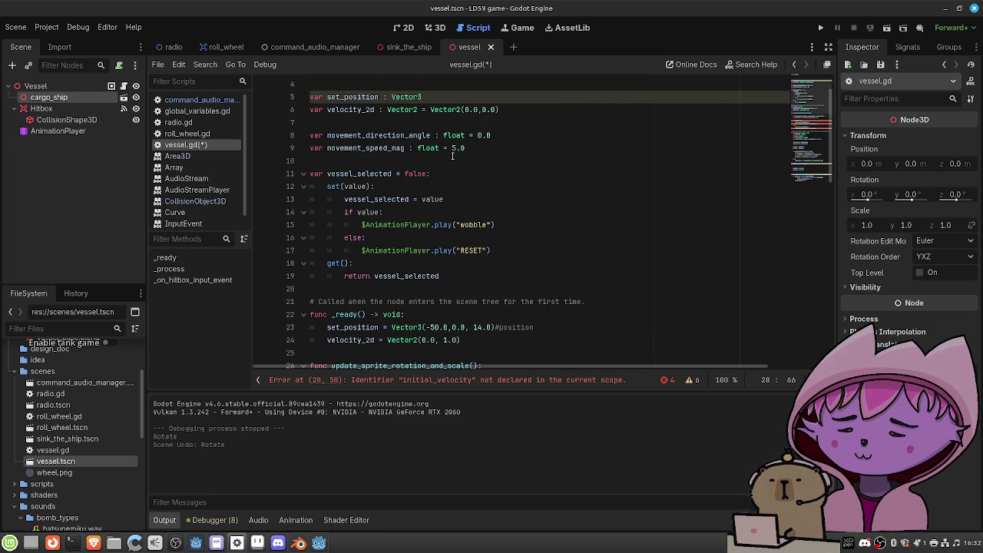
scroll(461, 206, down, 4)
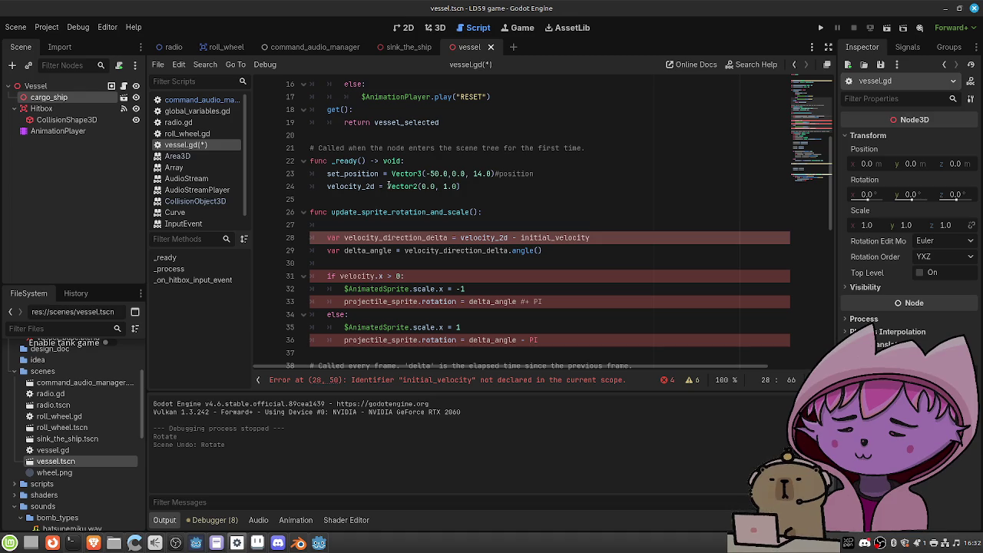
click(387, 186)
drag(420, 186, 463, 185)
key(ctrl+c)
drag(590, 238, 521, 238)
key(ctrl+v)
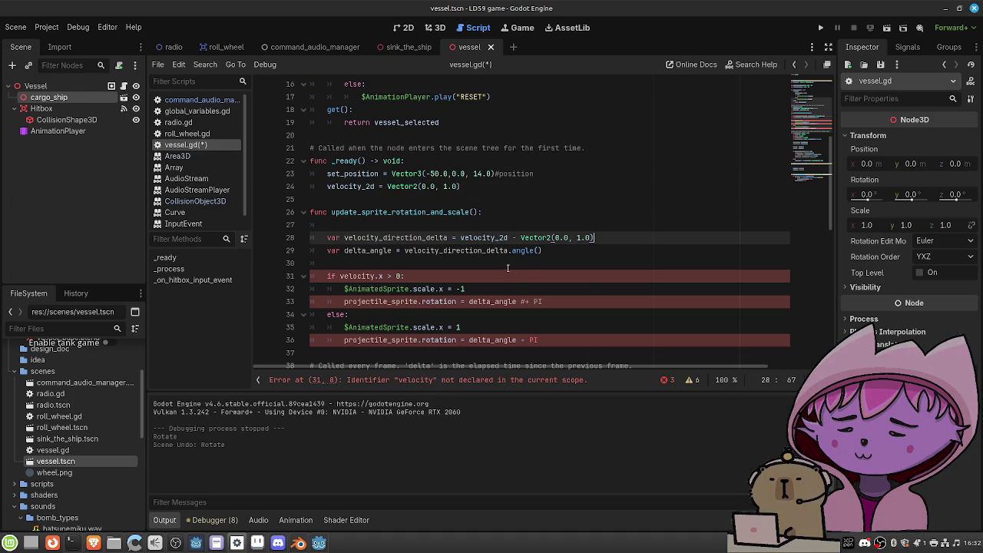
click(375, 277)
text(_2d)
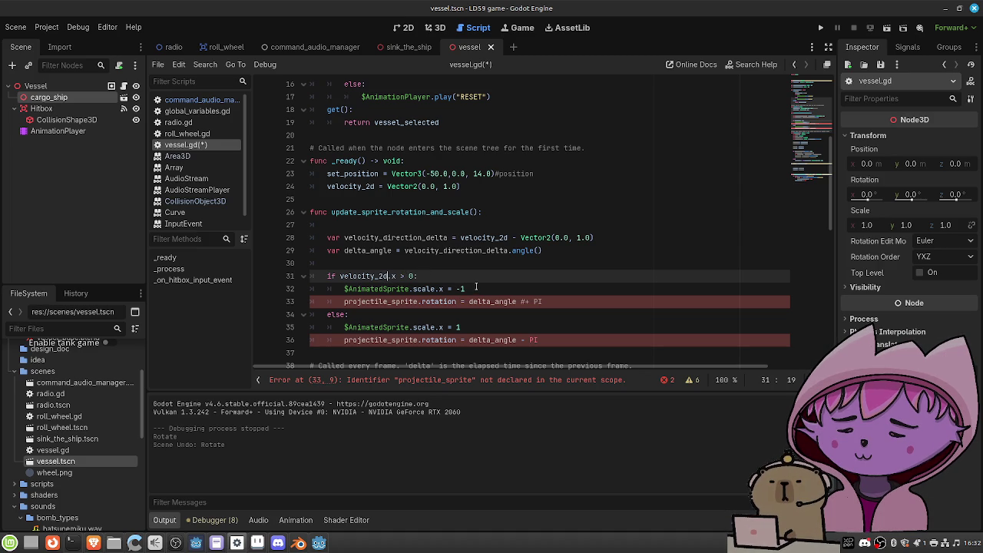
scroll(477, 287, down, 1)
Delete both $AnimatedSprite.scale.x flip lines and the empty lines they leave
drag(467, 251, 344, 251)
key(BackSpace)
drag(466, 289, 344, 289)
key(BackSpace)
click(361, 250)
key(BackSpace)
key(BackSpace)
key(BackSpace)
click(362, 272)
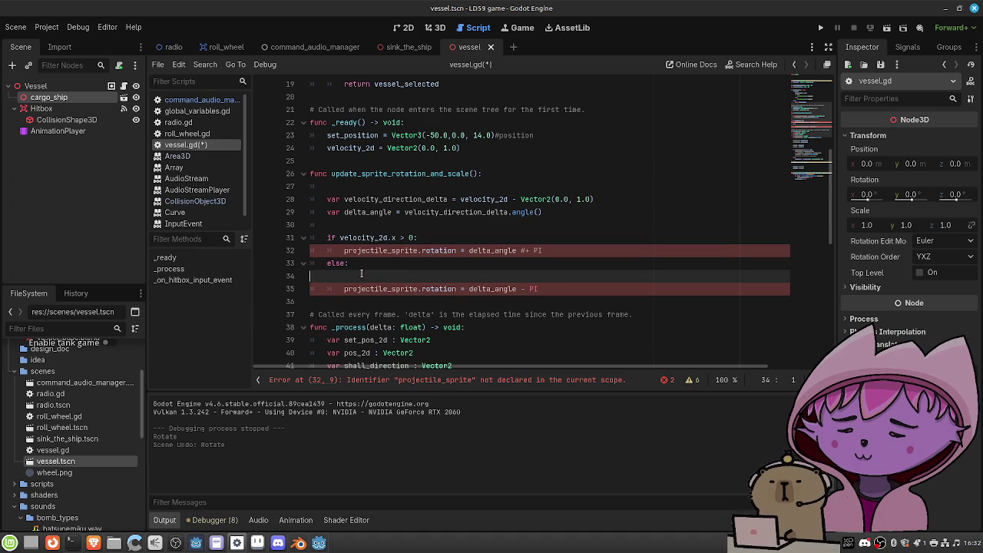
key(BackSpace)
key(BackSpace)
key(BackSpace)
Replace projectile_sprite on line 32 with $cargo_ship.rotation using autocomplete
drag(419, 250, 344, 251)
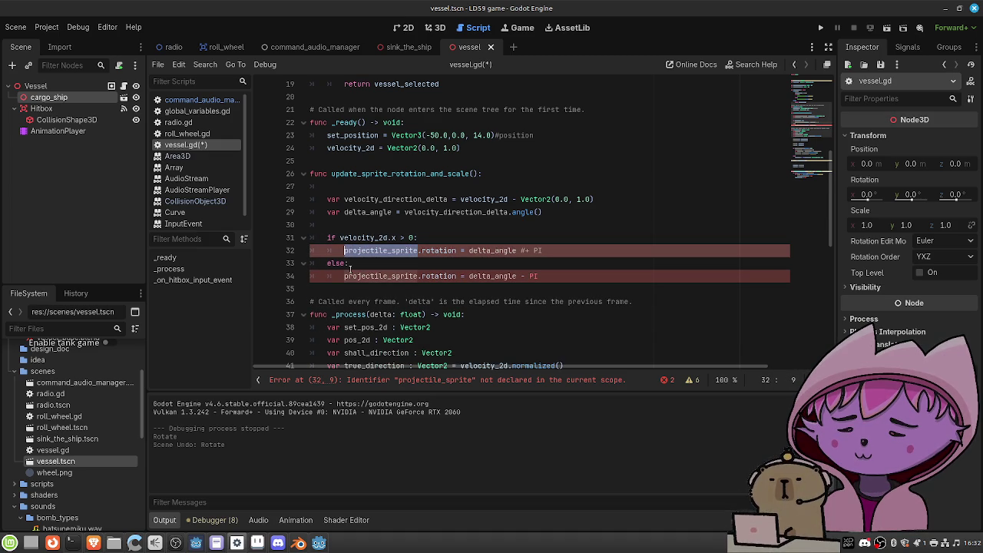
text($ca)
key(Return)
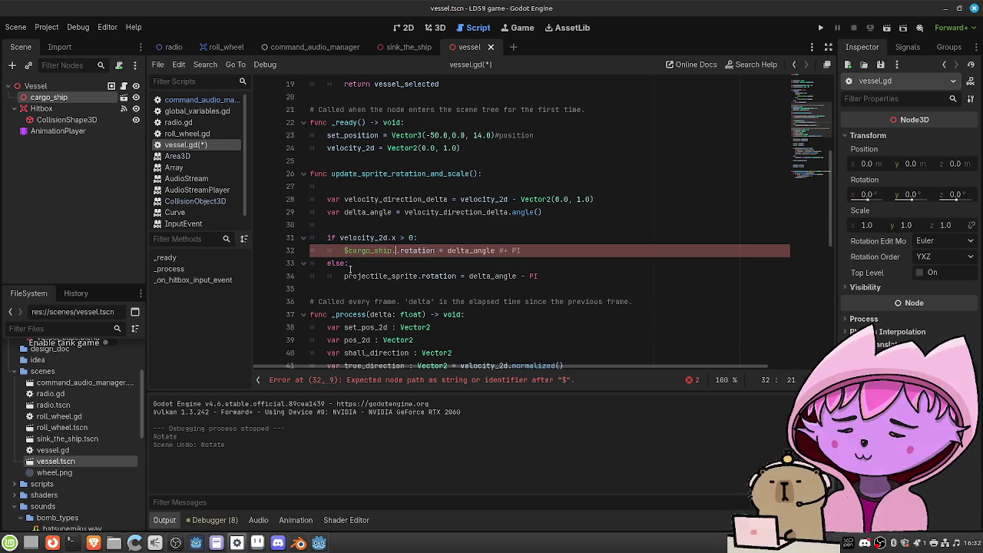
key(BackSpace)
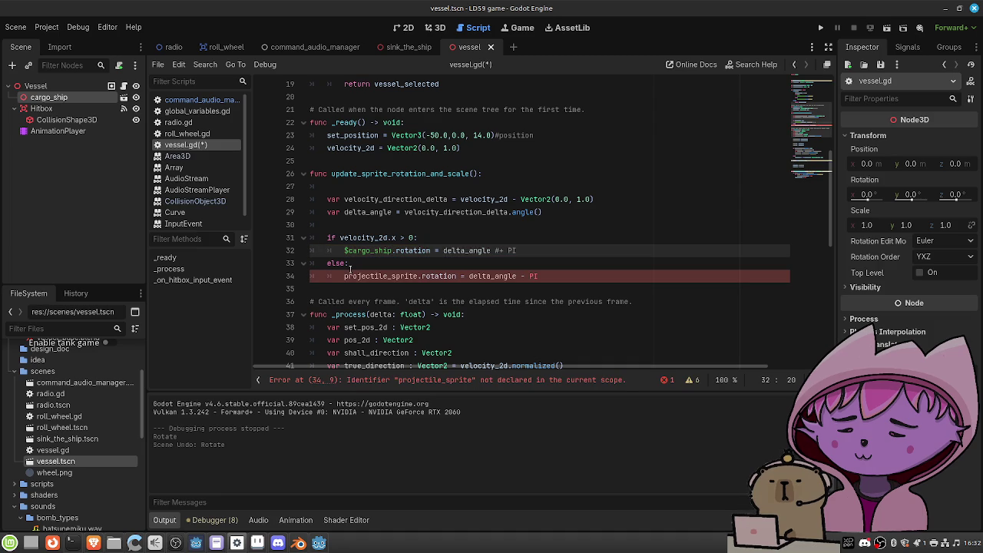
key(ctrl+Right)
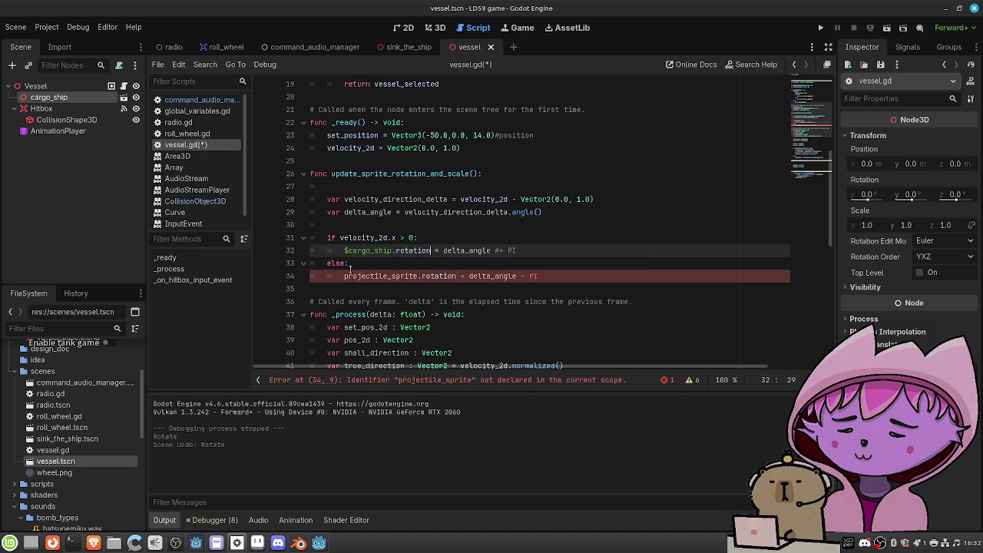
key(BackSpace)
key(BackSpace)
key(BackSpace)
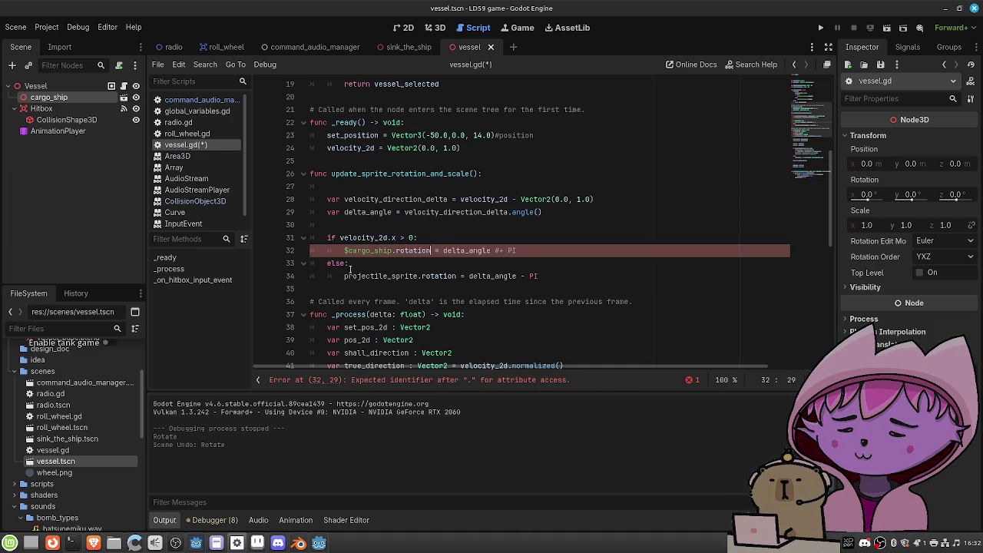
text(o)
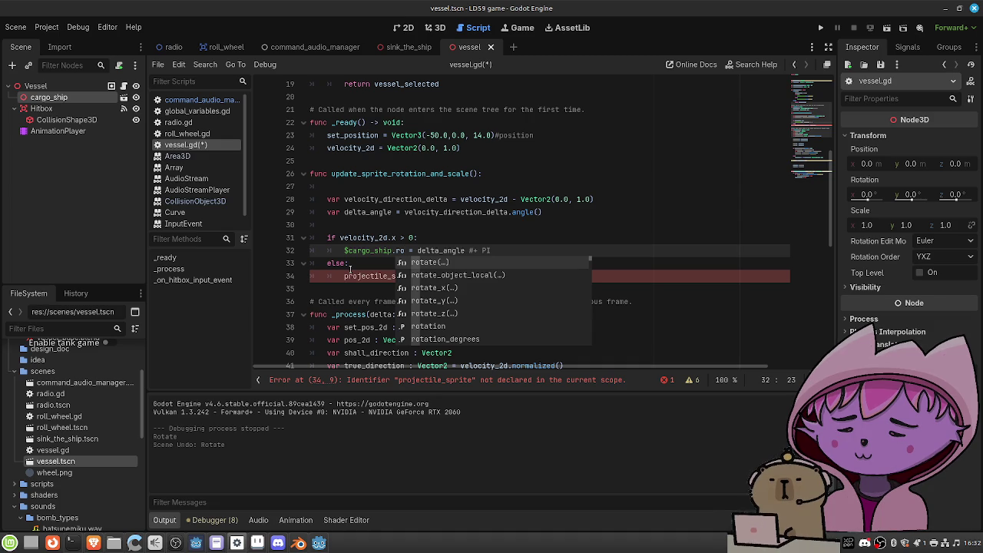
key(Down)
key(Down)
key(Down)
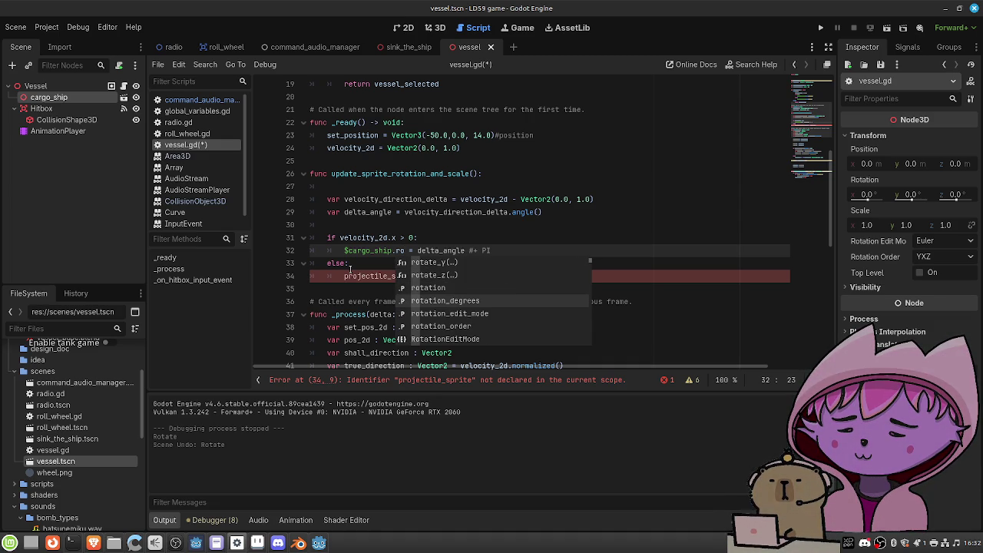
key(Up)
key(Return)
text(.)
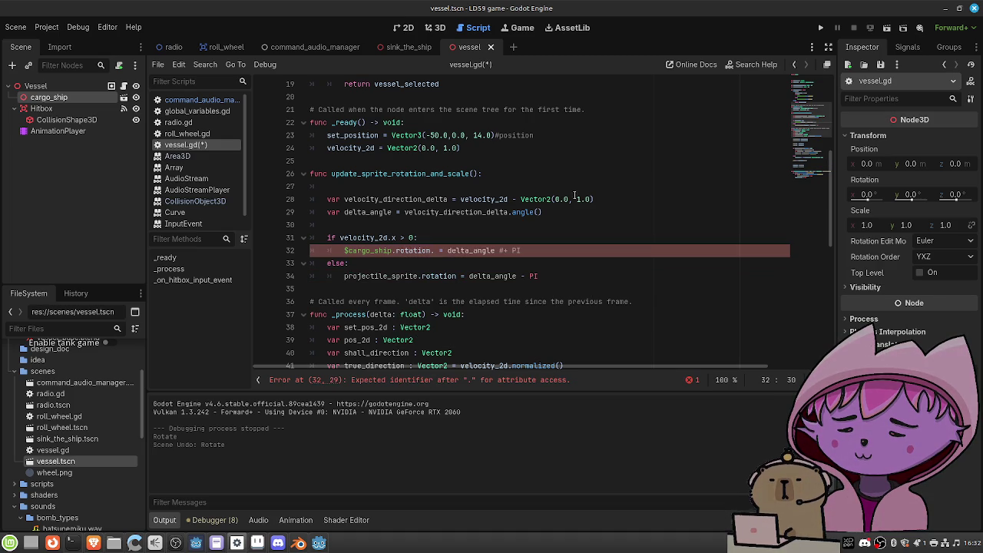
click(747, 65)
text(node3d)
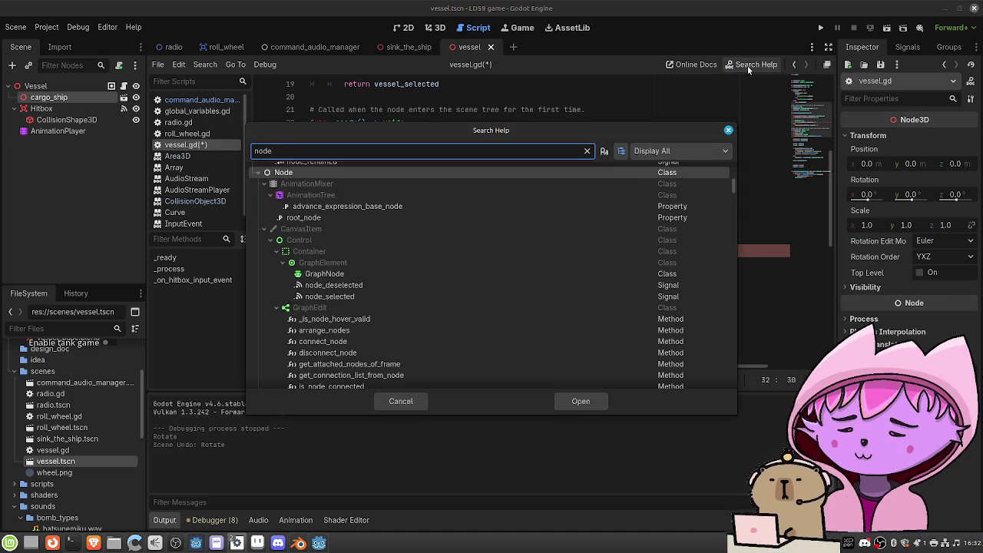
key(Return)
scroll(512, 243, down, 2)
scroll(507, 244, down, 5)
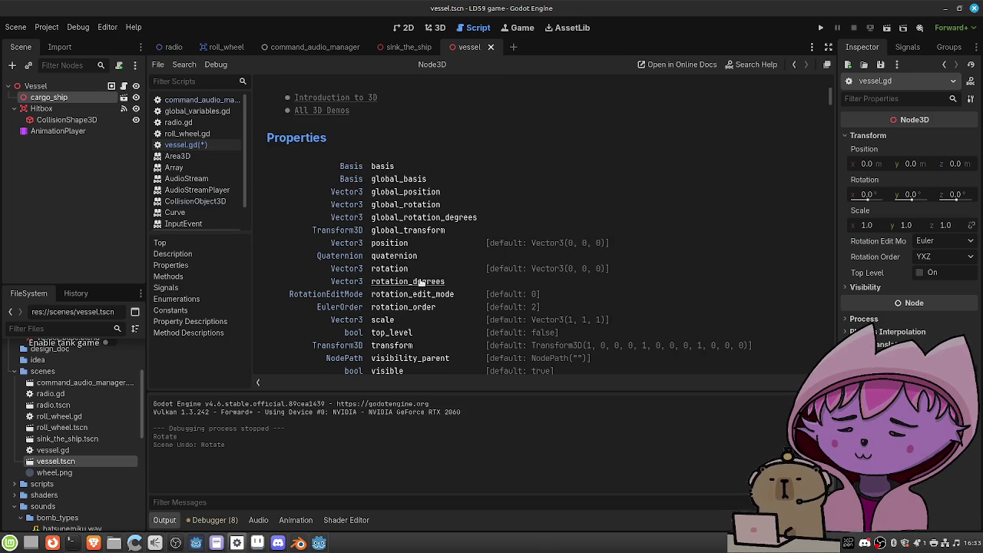
click(395, 269)
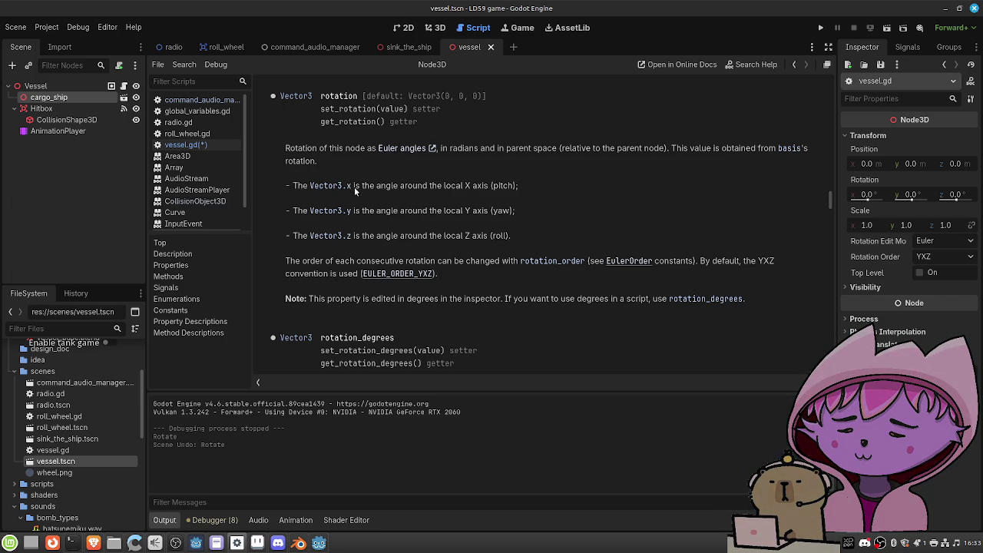
click(794, 66)
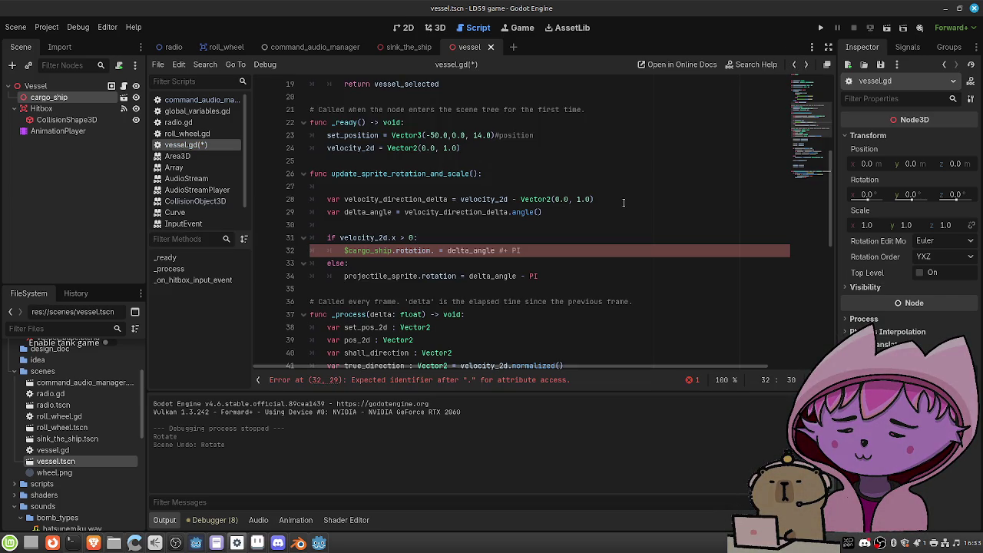
Replace projectile_sprite.rotation on line 34 with $cargo_ship.rotation.y
text(y)
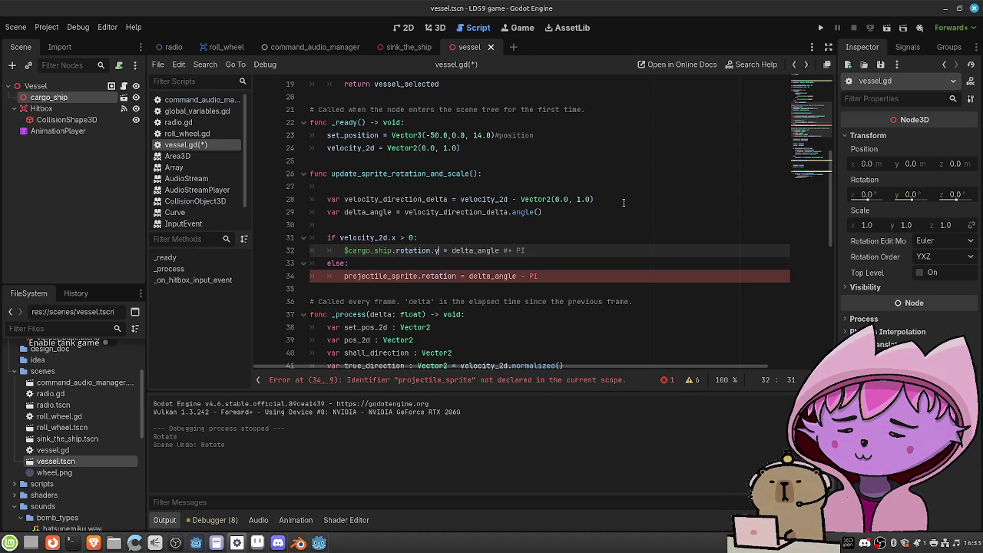
drag(439, 251, 346, 250)
key(ctrl+c)
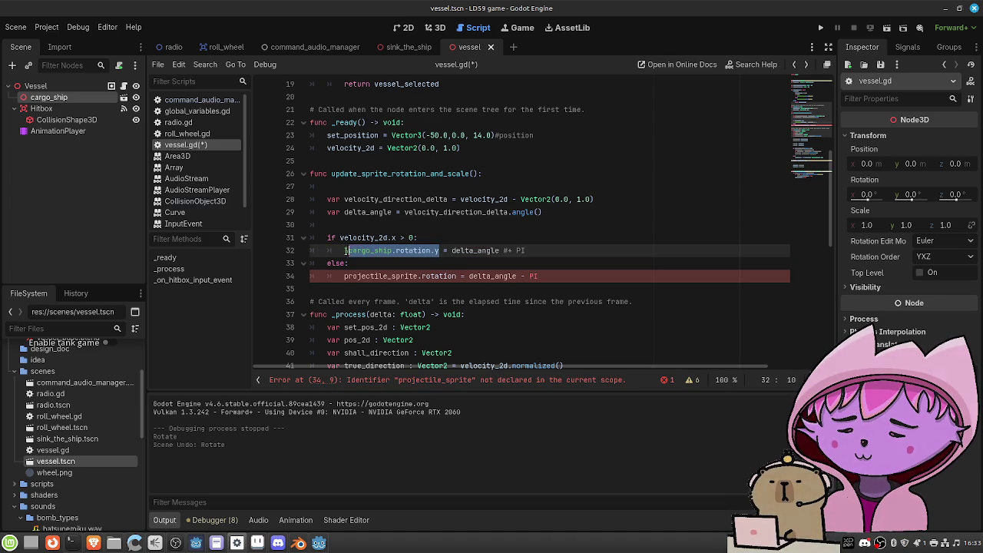
drag(457, 276, 343, 276)
key(ctrl+v)
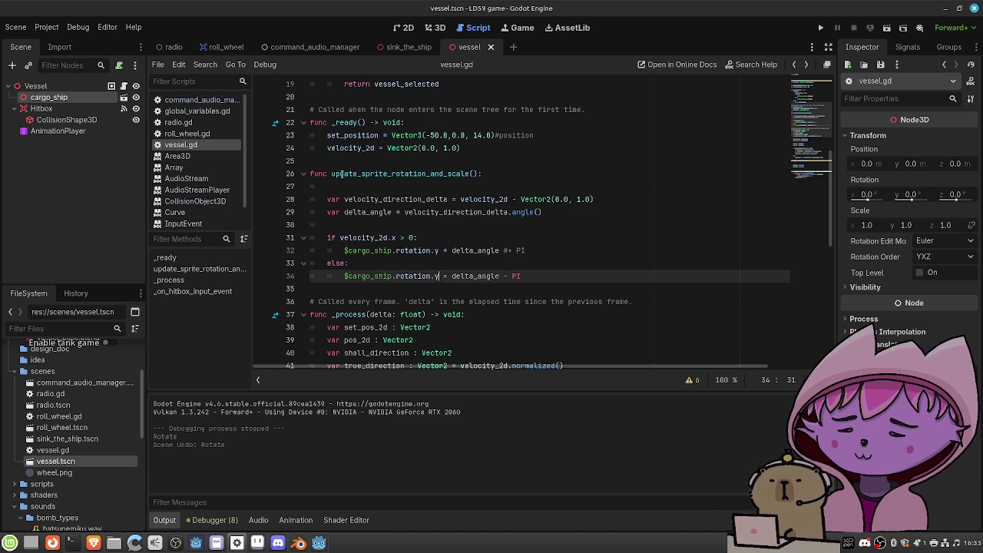
Rename the rotation function to update_vessel_rotation, dropping '_and_scale'
click(388, 174)
drag(387, 173, 361, 173)
text(vessel)
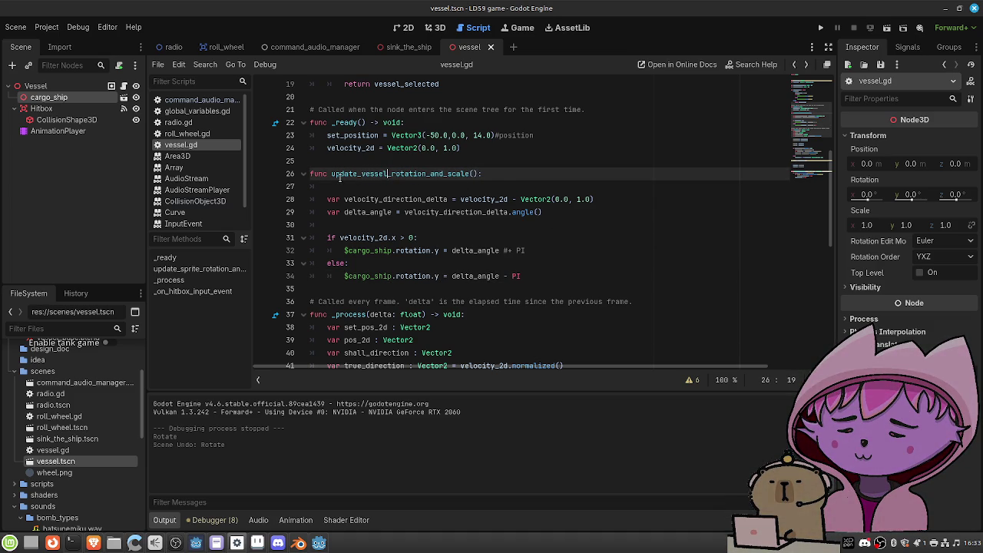
drag(470, 173, 449, 174)
key(BackSpace)
key(BackSpace)
key(BackSpace)
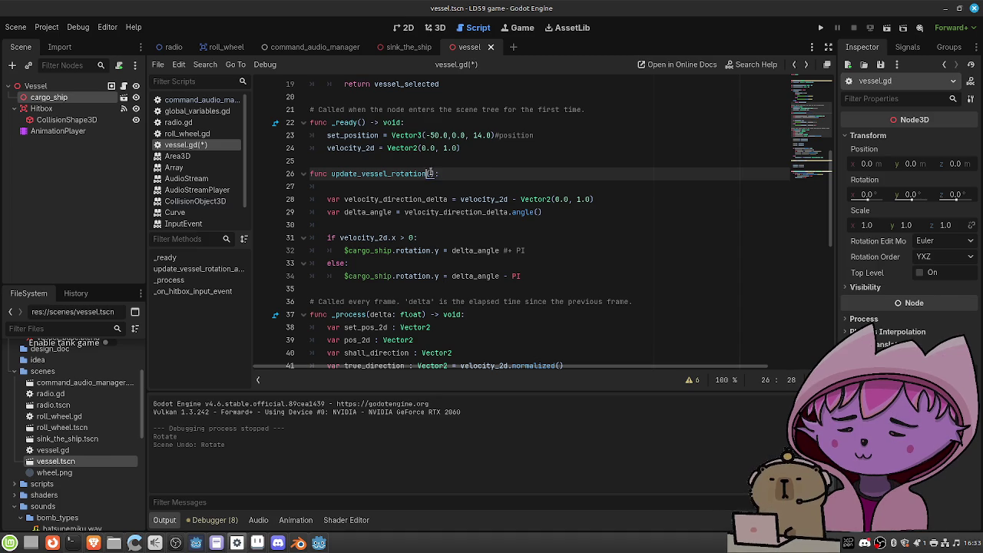
key(ctrl+shift+Left)
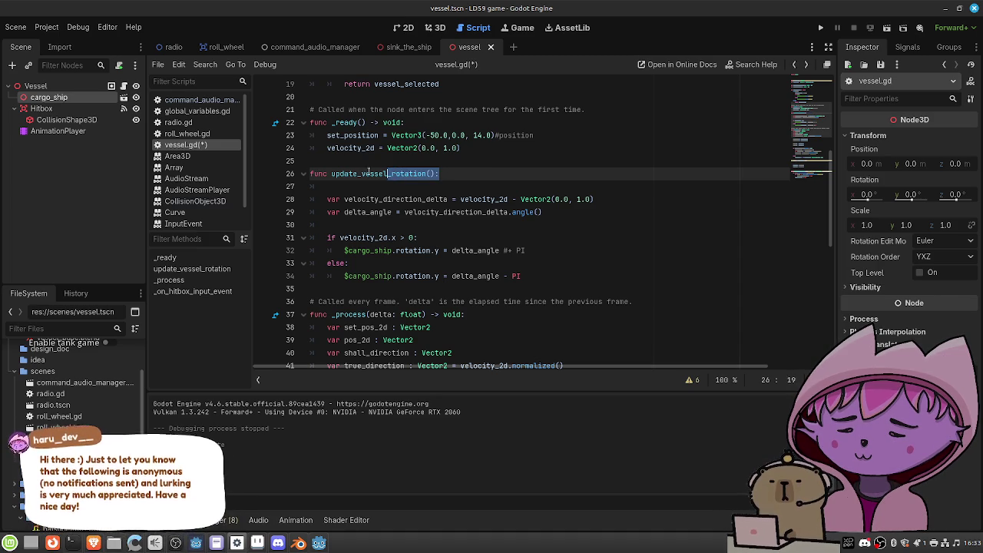
Add an update_vessel_rotation() call at the end of _process
scroll(473, 236, down, 5)
scroll(473, 236, down, 2)
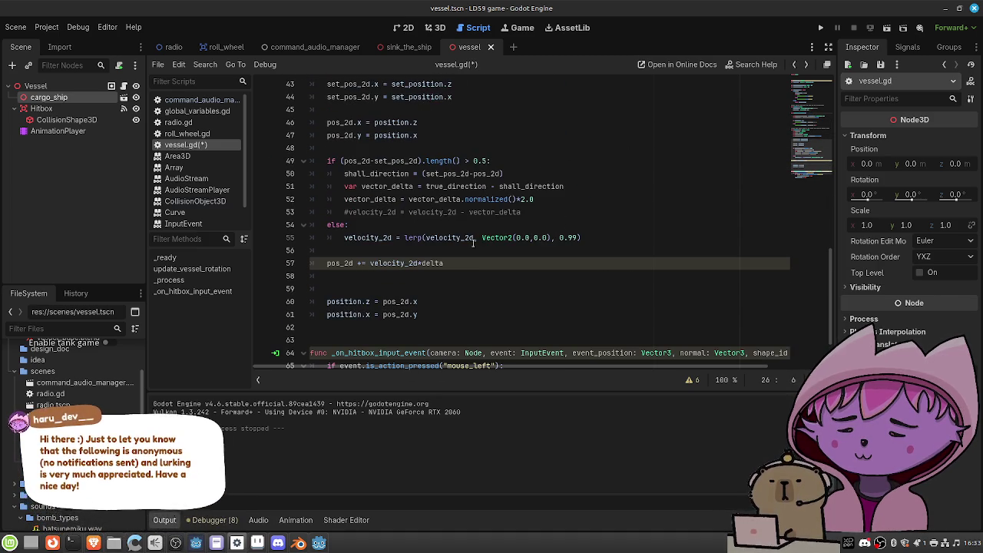
click(453, 286)
key(BackSpace)
click(454, 304)
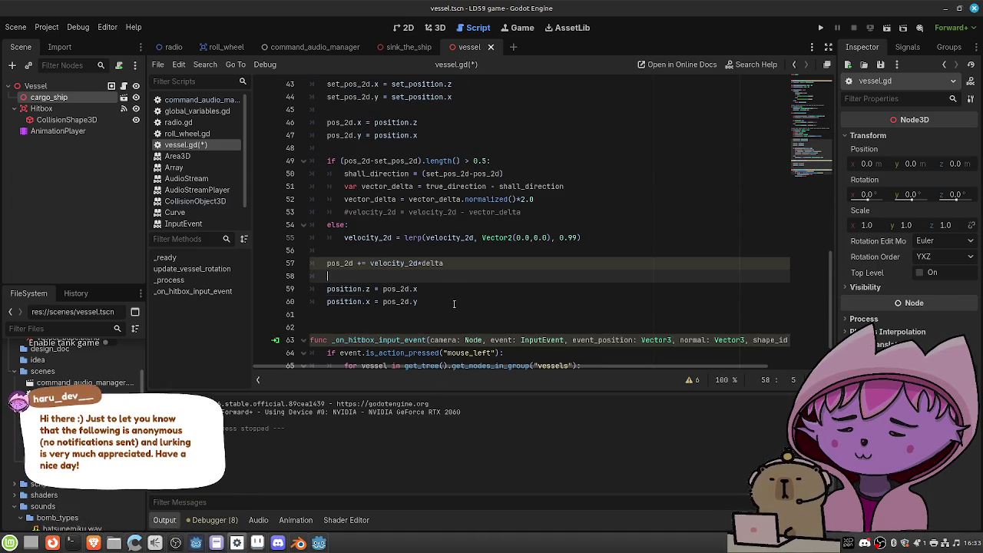
key(Return)
key(Return)
text(update_vessel_rotation():)
key(BackSpace)
Save vessel.gd and return to the sink_the_ship scene
key(ctrl+s)
scroll(470, 249, up, 2)
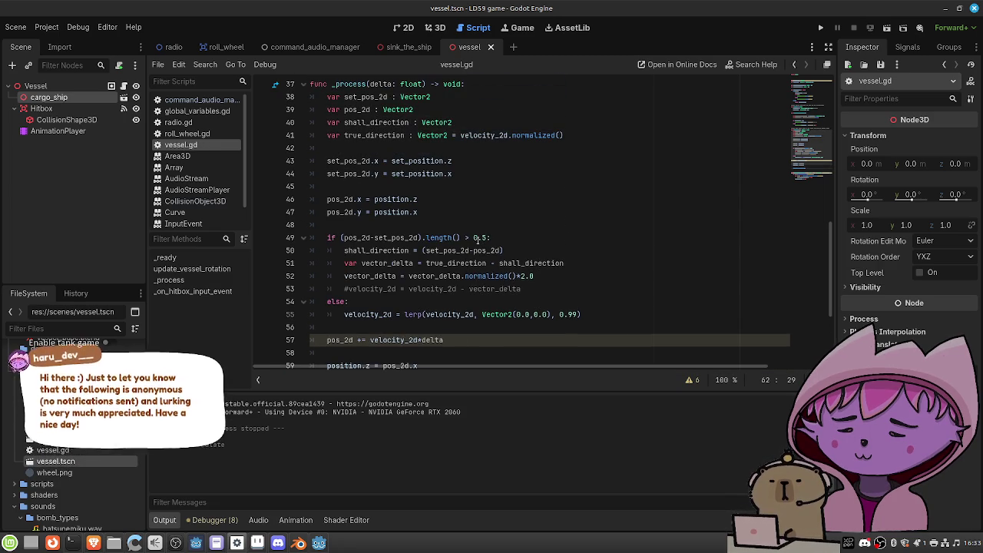
scroll(486, 230, up, 4)
scroll(486, 230, up, 2)
scroll(486, 230, down, 3)
click(420, 47)
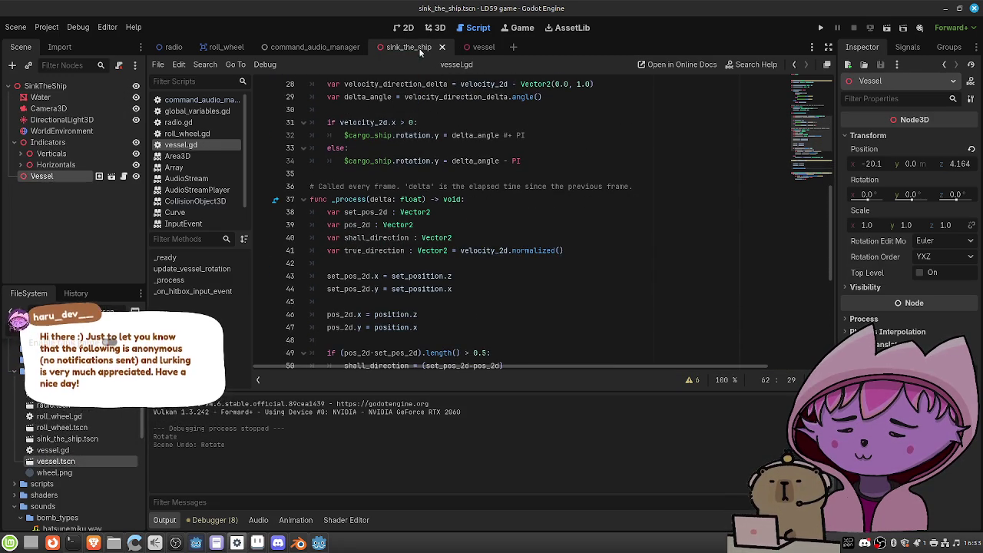
Test-run the current scene with F6 and stop it
key(F6)
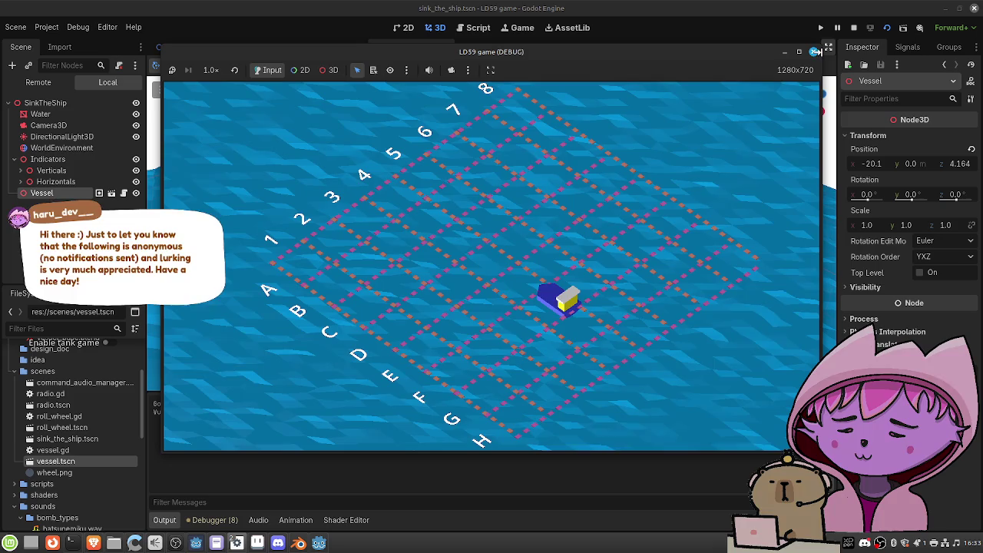
key(F8)
click(472, 28)
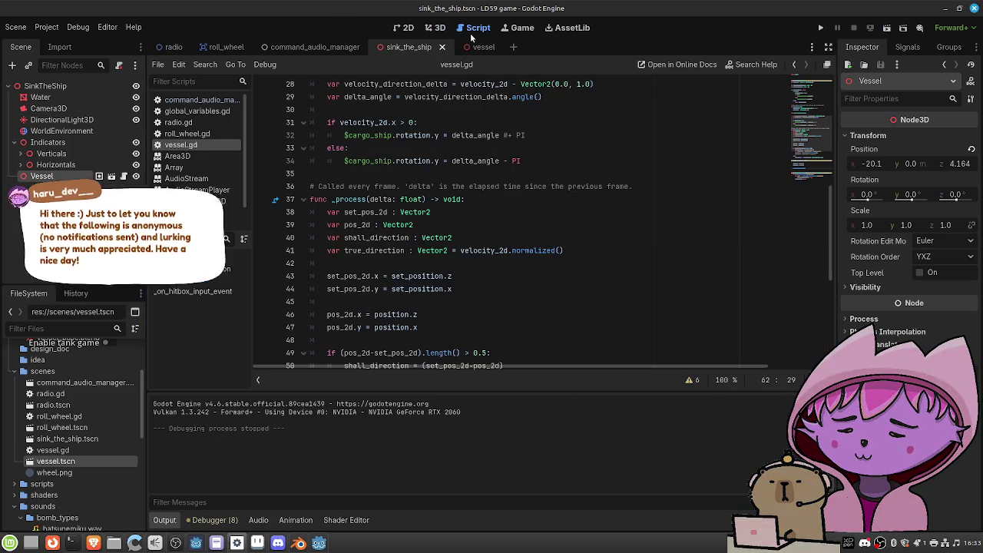
Uncomment the velocity_2d = velocity_2d - vector_delta line in _process
scroll(409, 190, down, 1)
scroll(411, 190, down, 1)
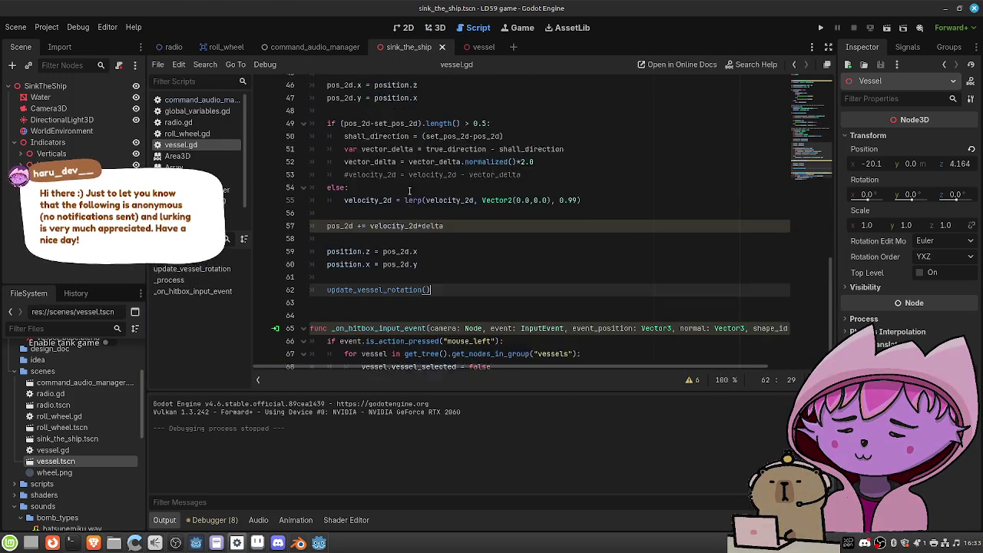
click(343, 174)
key(ctrl+k)
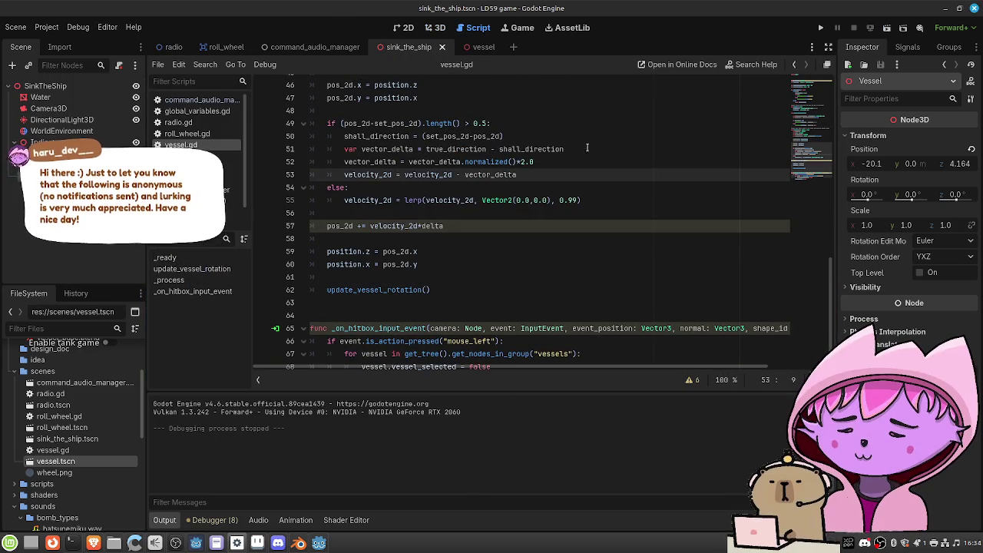
Run the scene again to test the restored steering, then close it
click(886, 27)
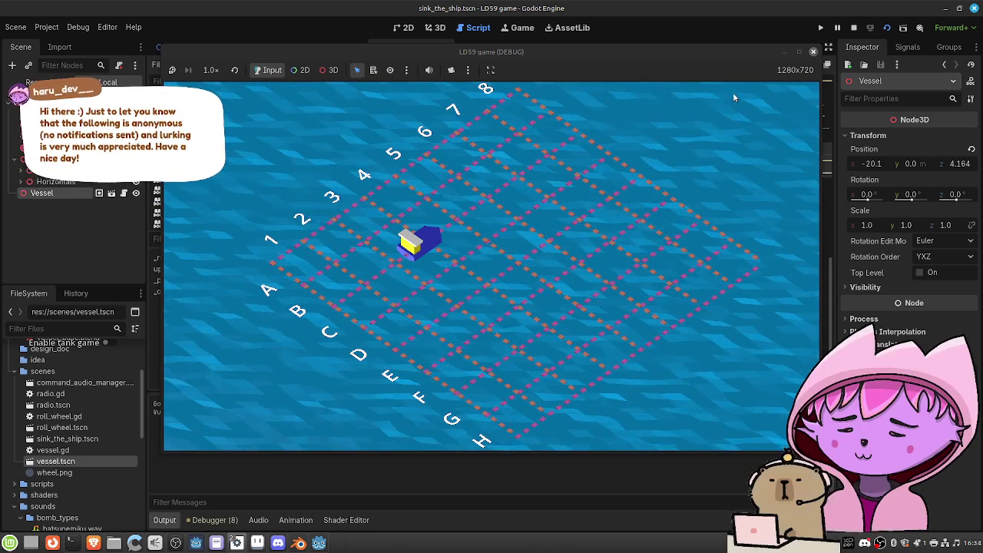
click(853, 28)
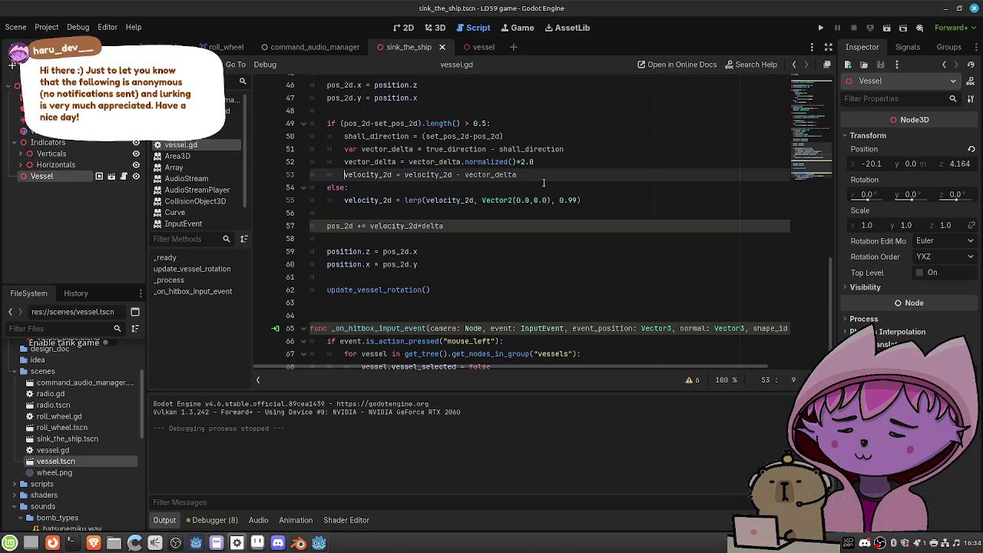
scroll(542, 175, up, 7)
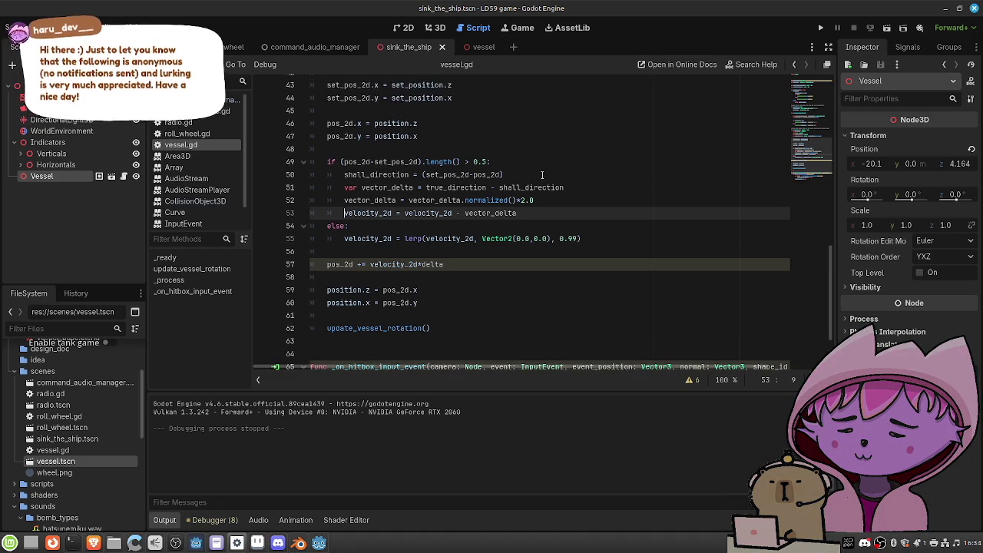
scroll(543, 175, up, 1)
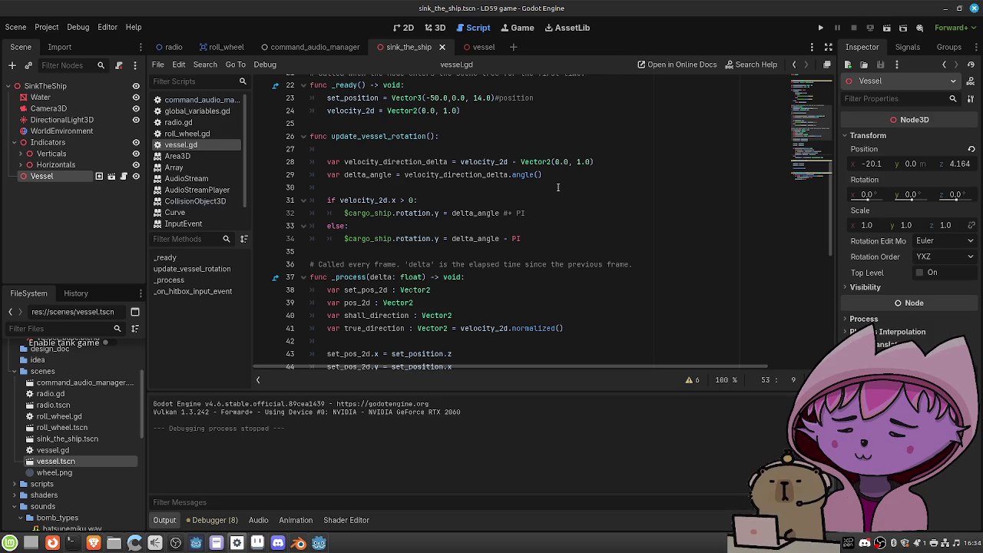
scroll(558, 187, down, 7)
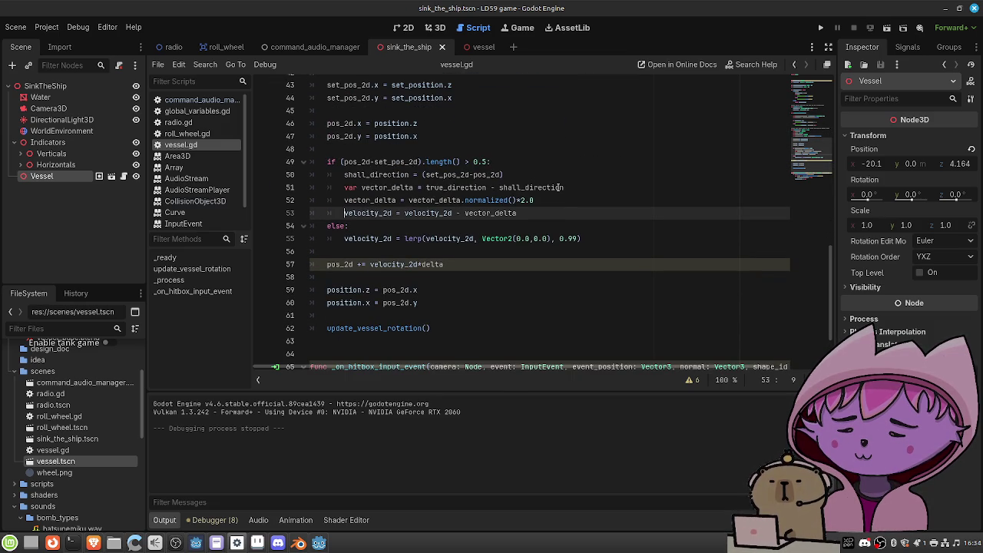
scroll(560, 187, up, 3)
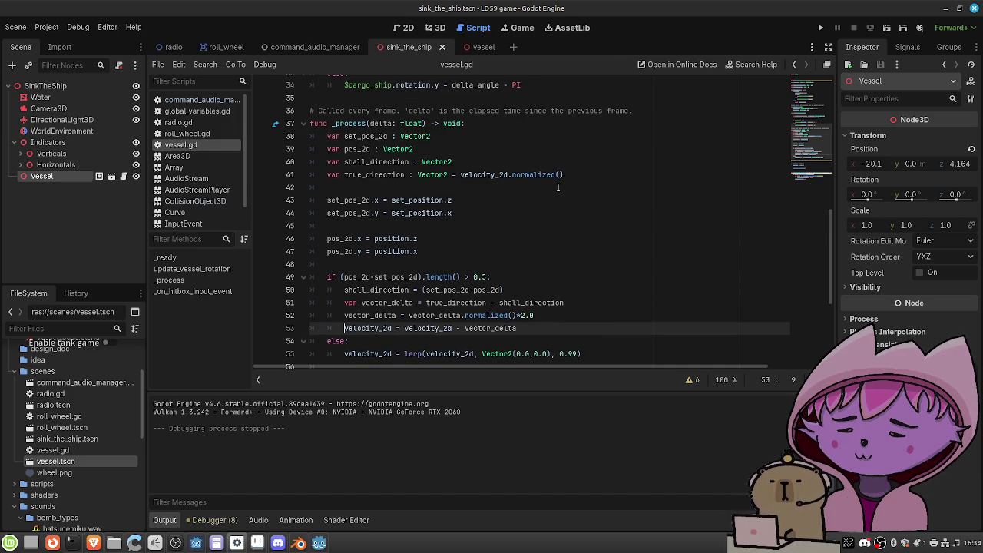
scroll(558, 188, down, 2)
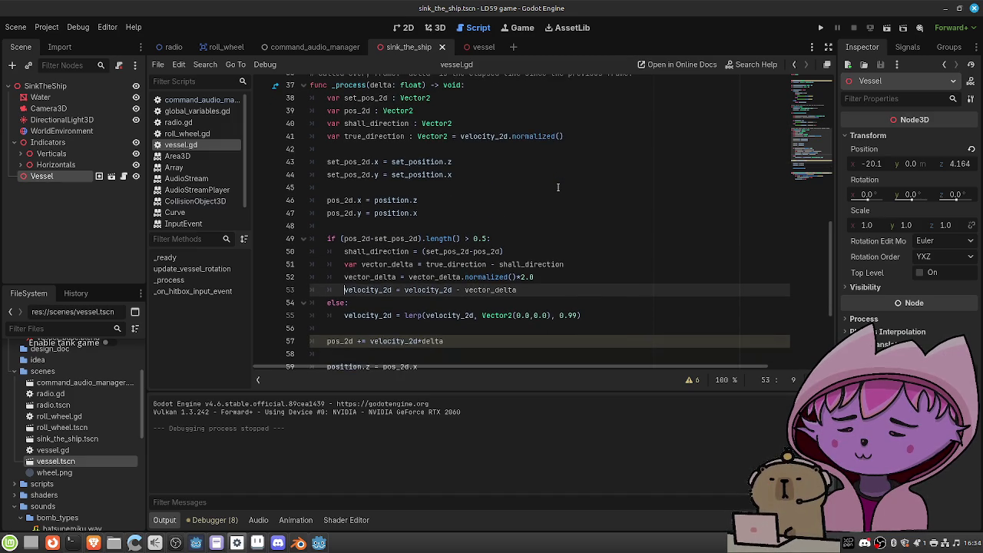
scroll(559, 187, down, 1)
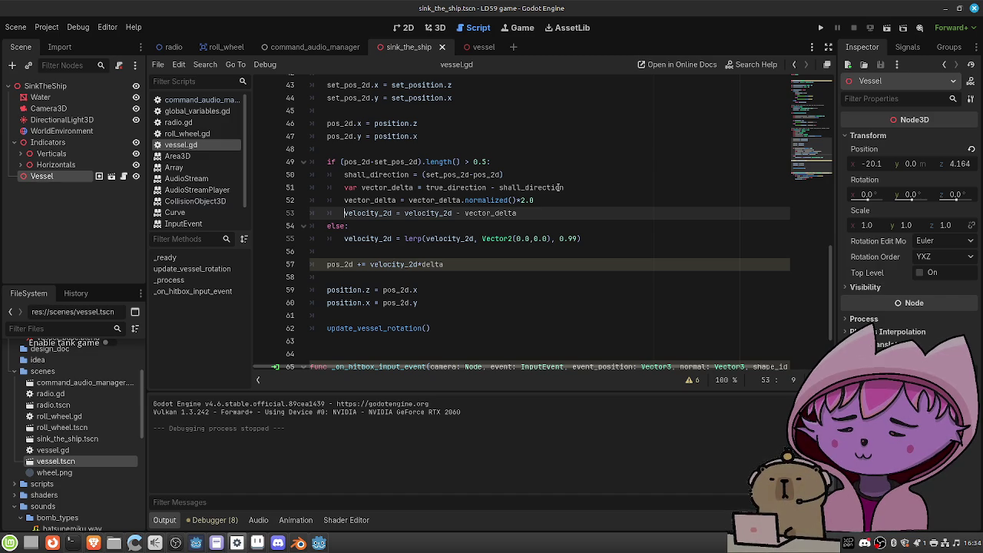
scroll(563, 187, up, 1)
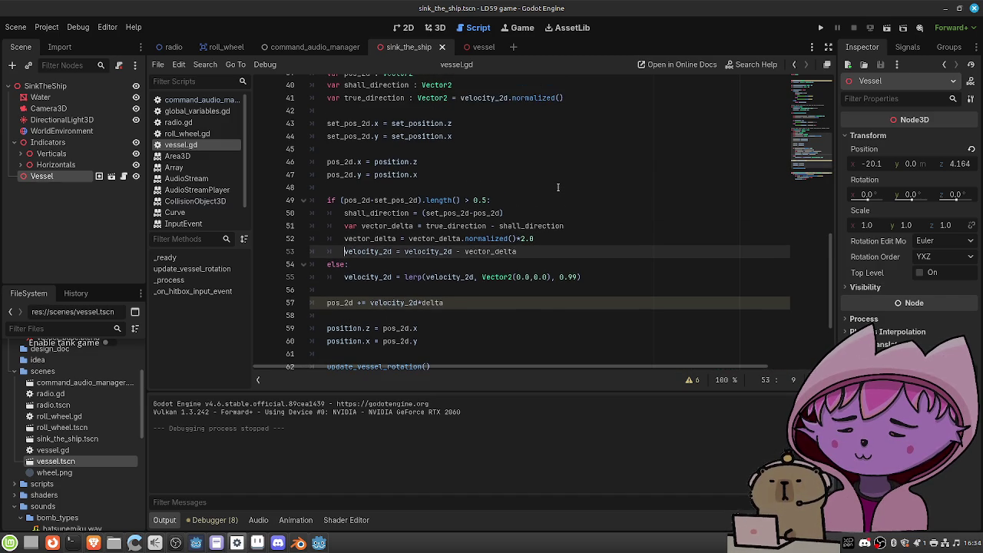
scroll(559, 187, up, 6)
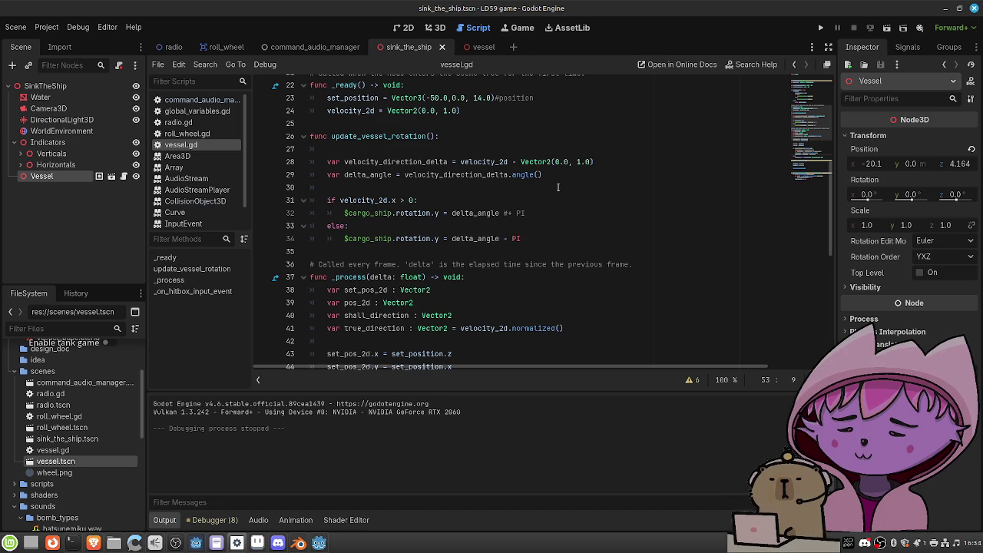
scroll(558, 187, down, 7)
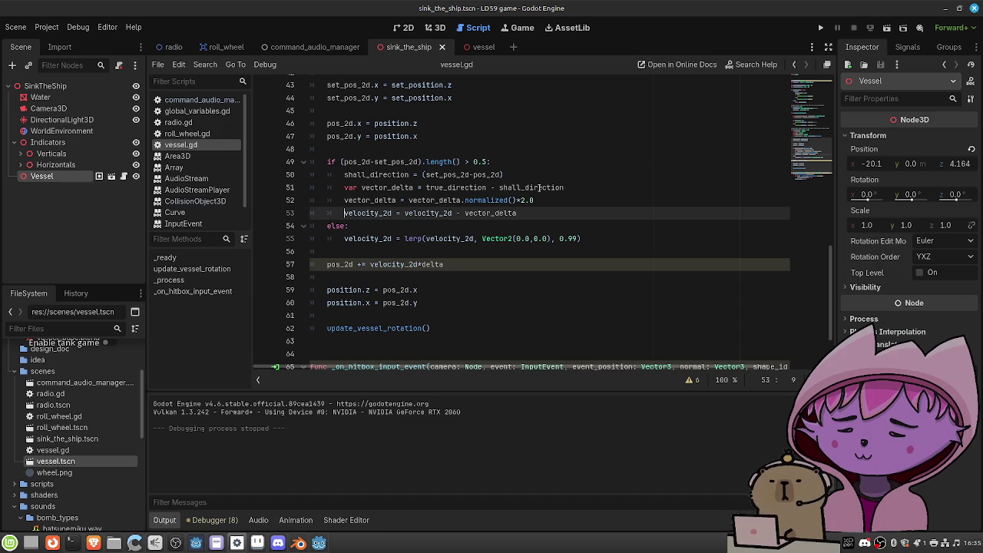
scroll(579, 180, up, 3)
scroll(579, 181, up, 3)
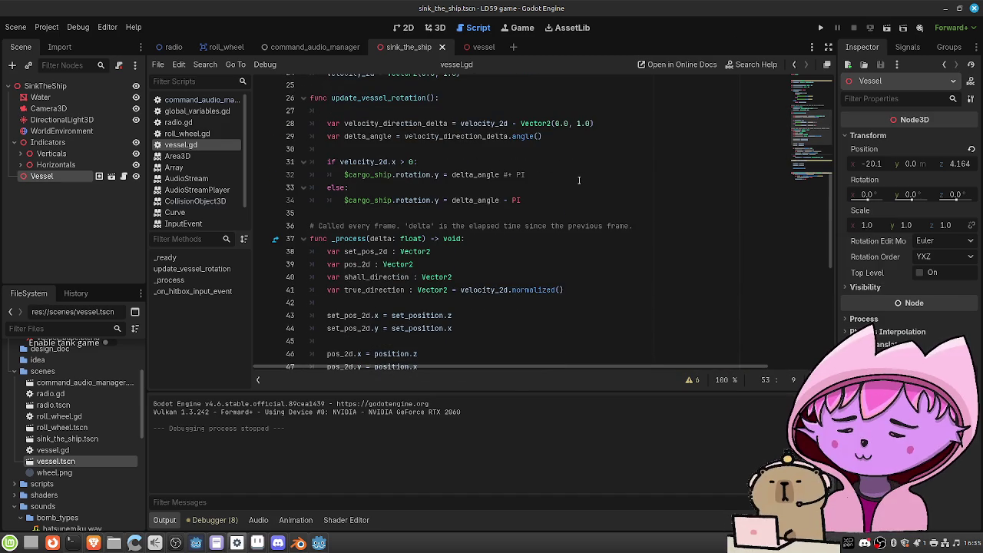
ctrl+click(523, 137)
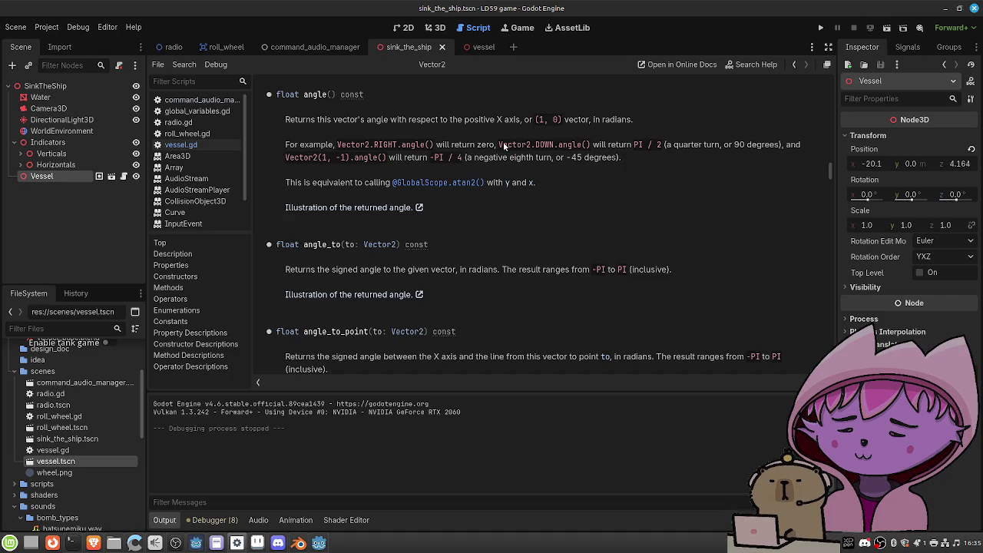
key(alt+Left)
key(F1)
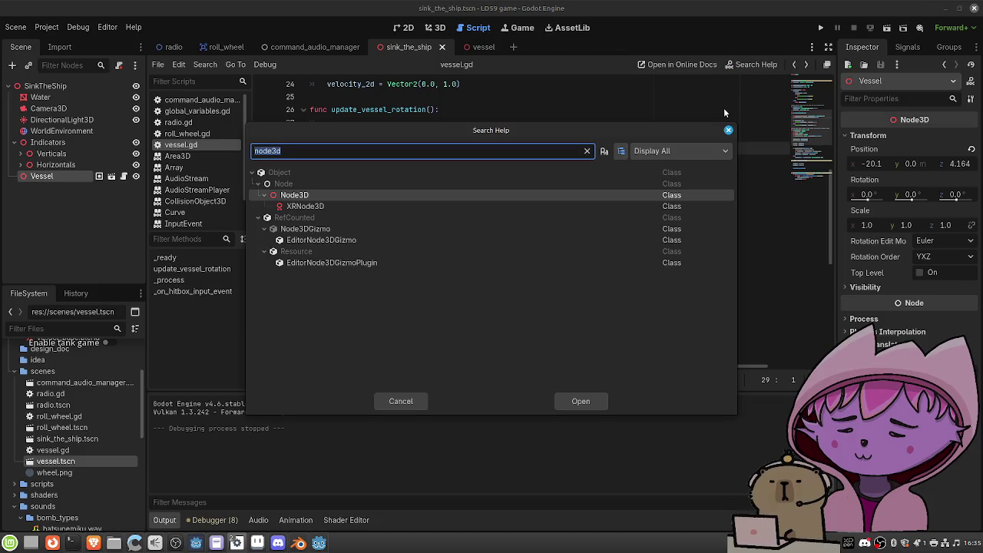
key(Return)
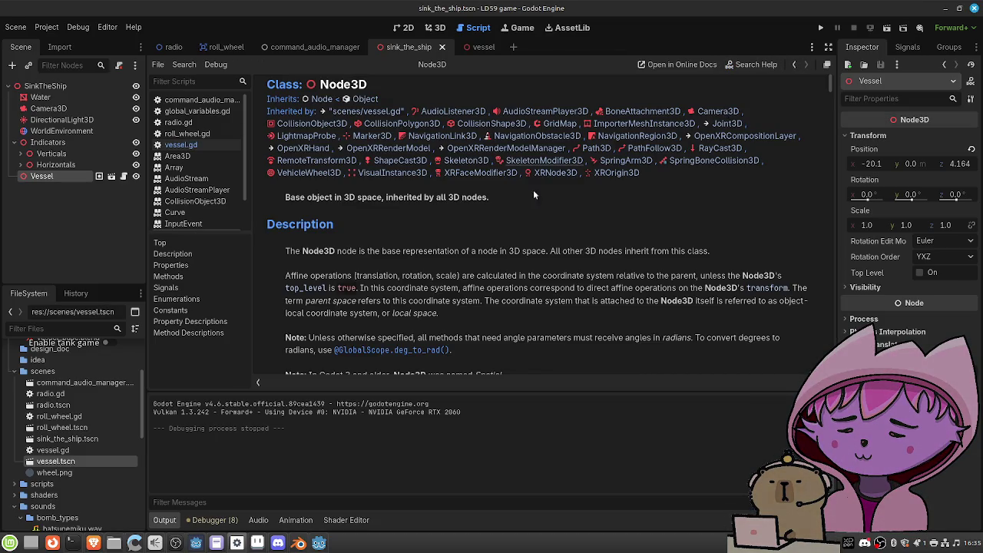
scroll(505, 204, down, 8)
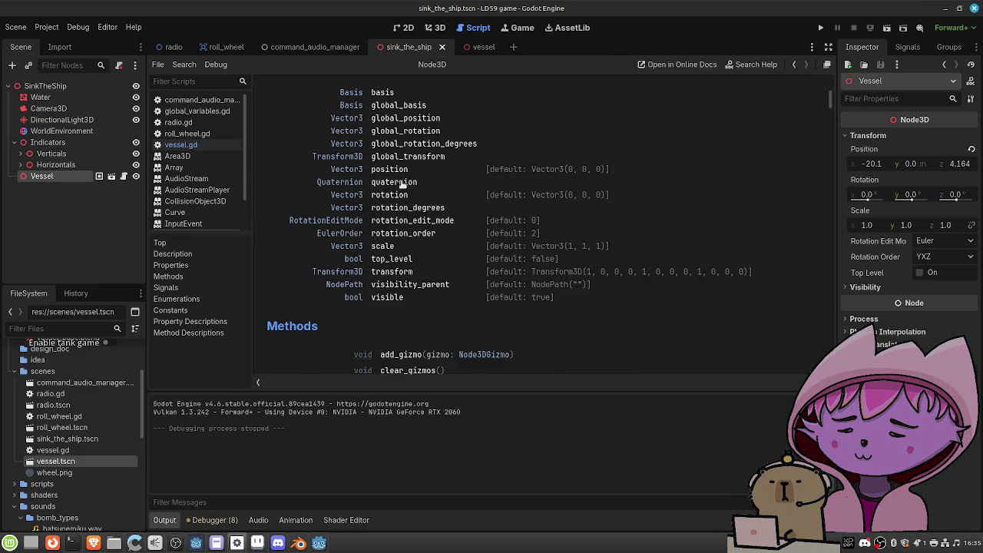
click(393, 195)
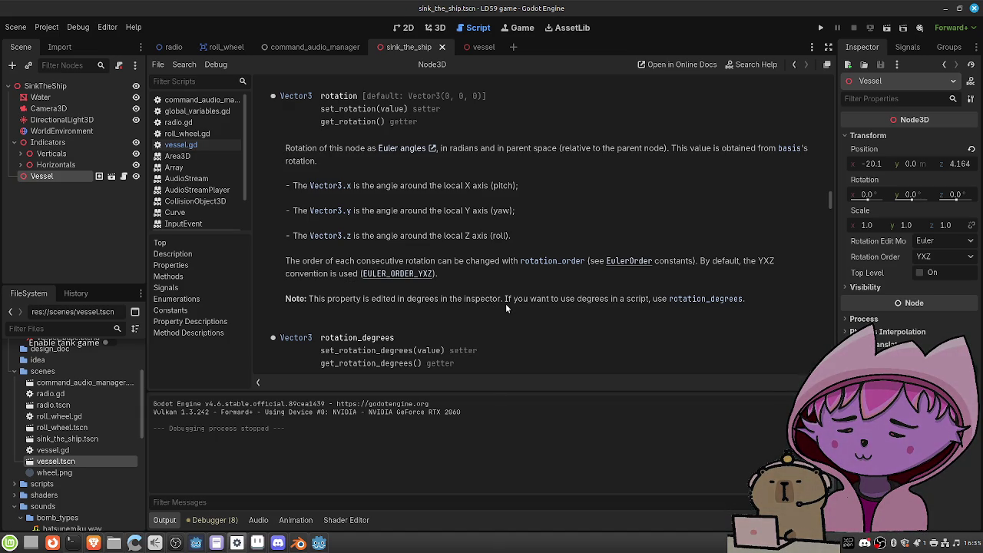
scroll(505, 303, down, 1)
scroll(505, 299, up, 2)
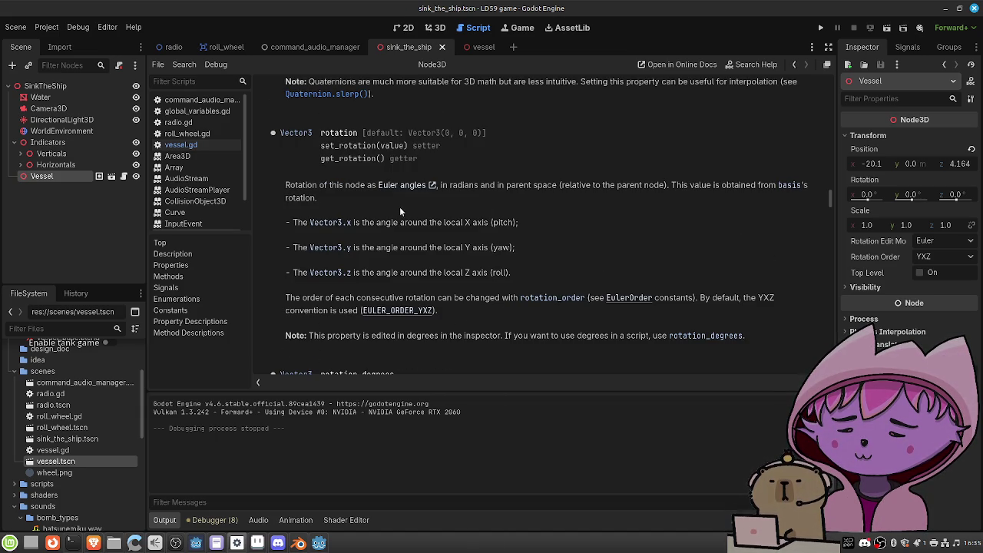
click(387, 190)
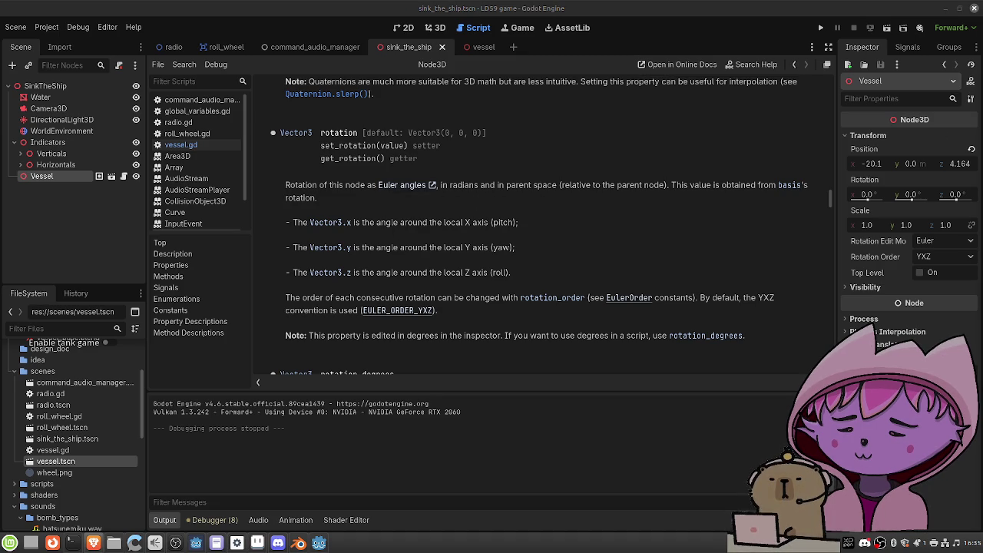
click(579, 267)
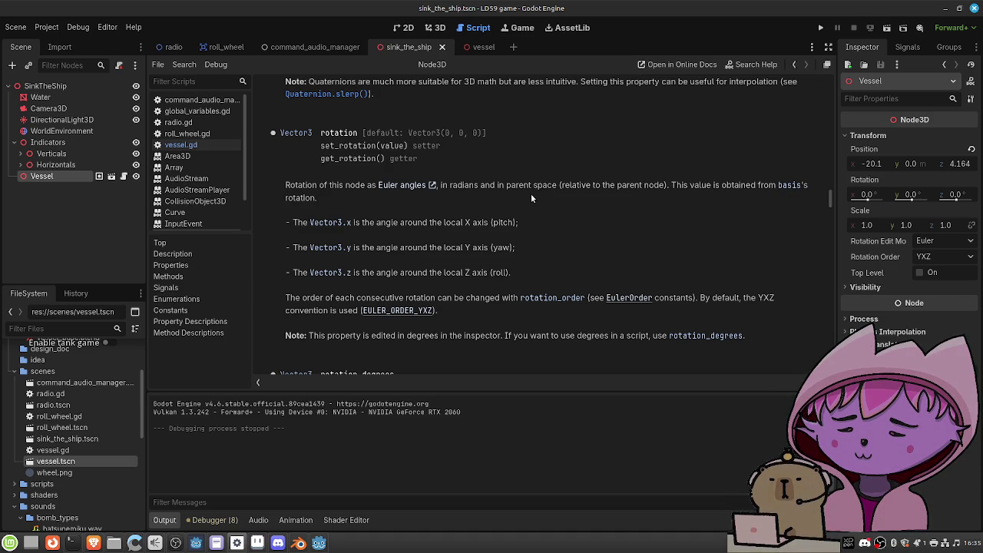
click(795, 66)
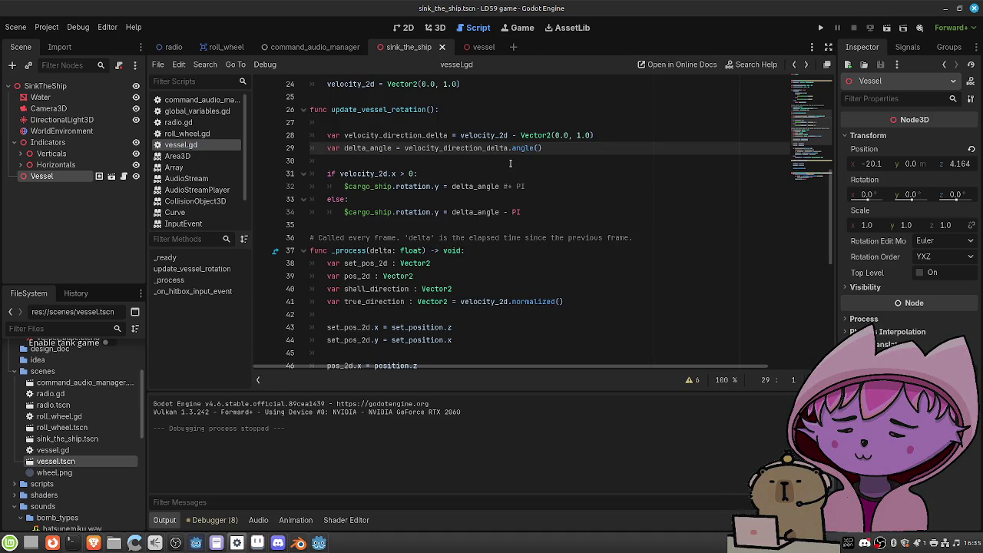
Trial-rotate the Vessel's Y in the 3D view, undo it back to 0, and open vessel.gd
click(411, 31)
click(435, 28)
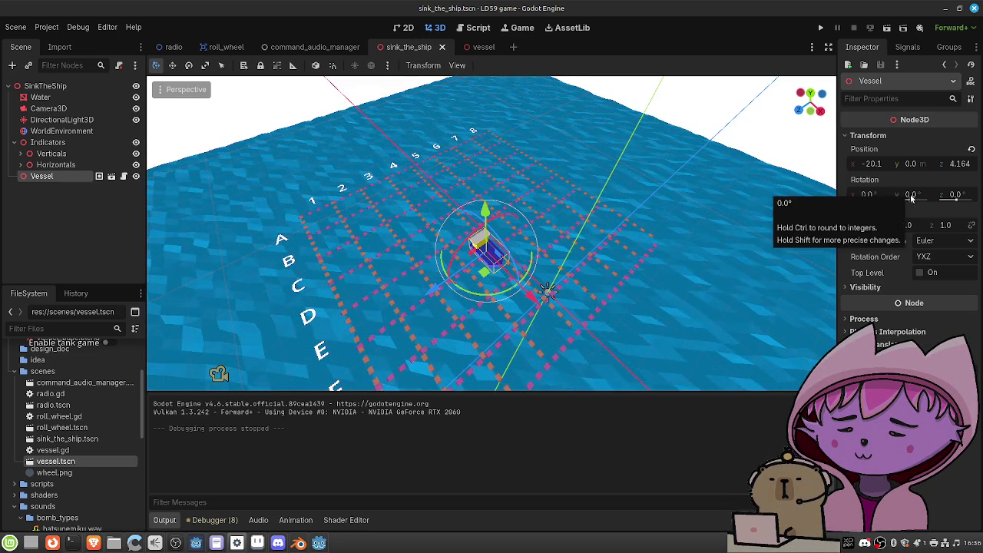
mouse_move(900, 194)
mouse_down()
mouse_move(917, 194)
mouse_move(907, 193)
mouse_up()
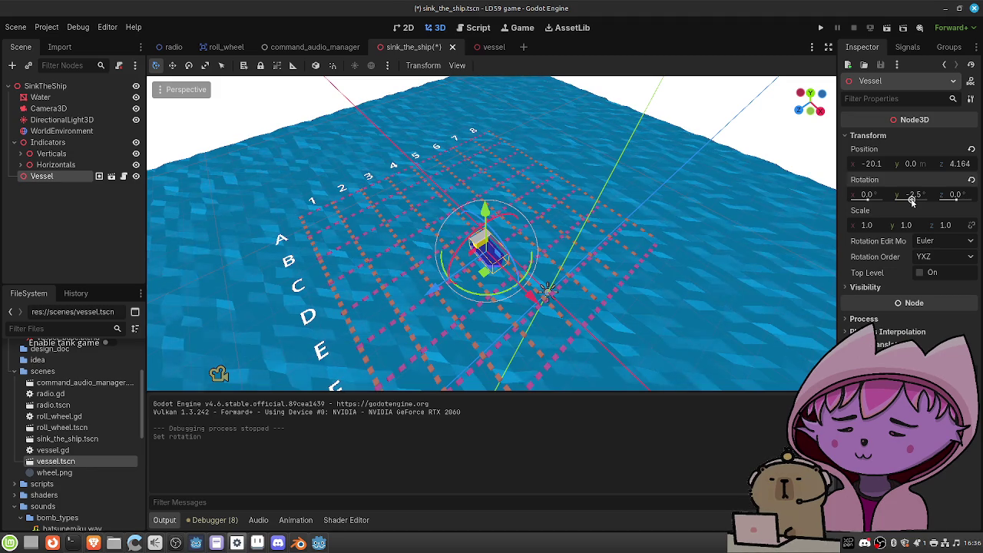
key(ctrl+z)
click(478, 28)
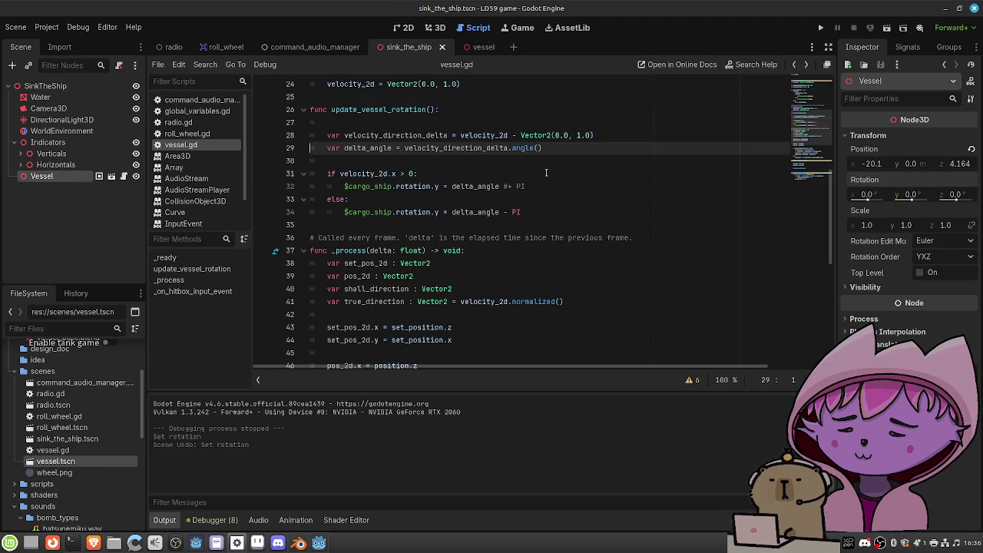
Change the check on line 31 to velocity_2d.x > 0.0 and save
click(447, 173)
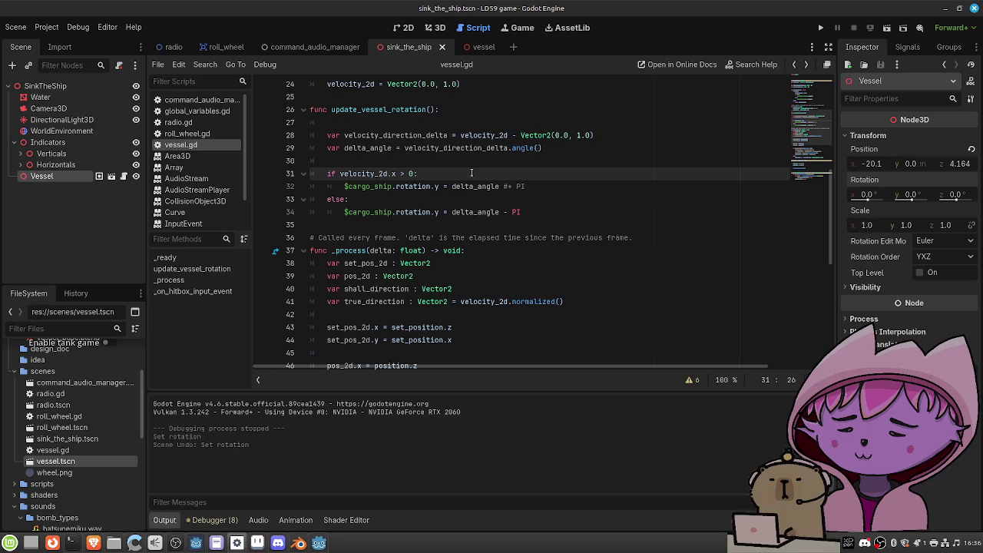
text(.0)
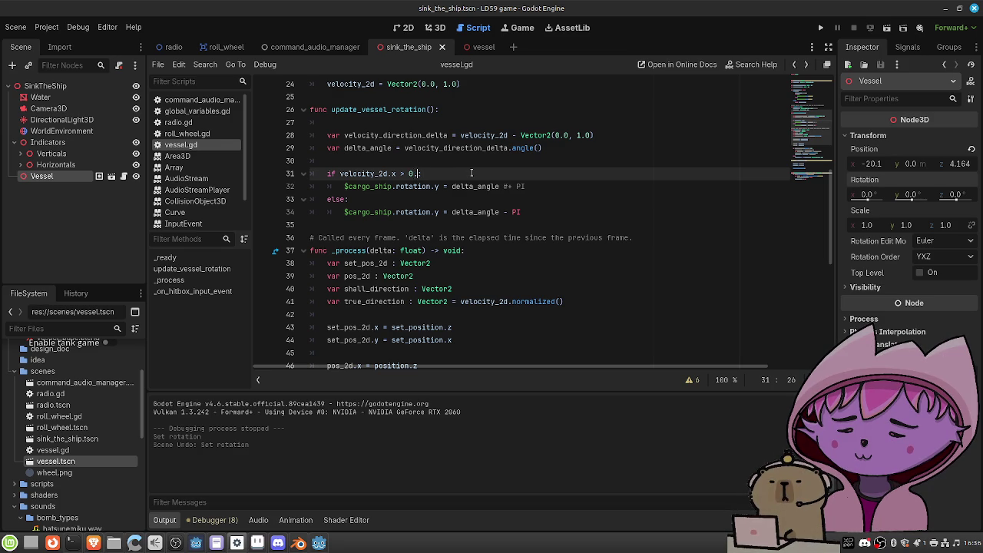
key(ctrl+s)
Review the script around the rotation code, then run the current scene to test the ship
click(406, 160)
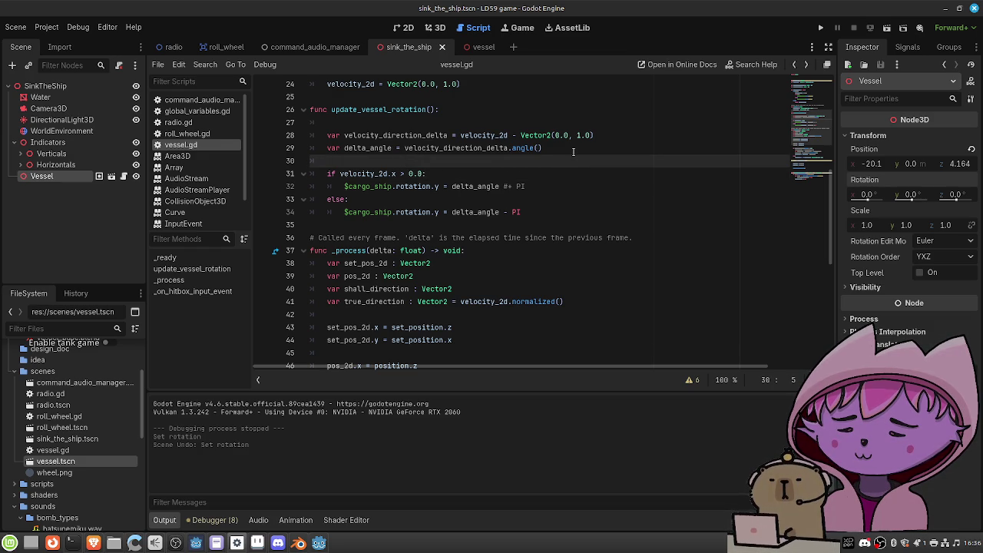
scroll(573, 151, up, 1)
scroll(571, 156, down, 1)
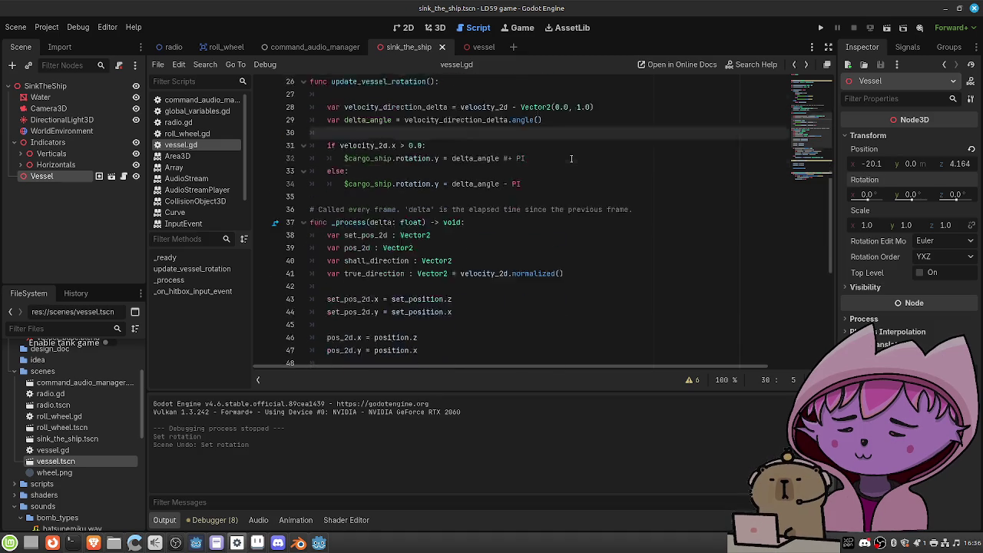
scroll(572, 158, down, 5)
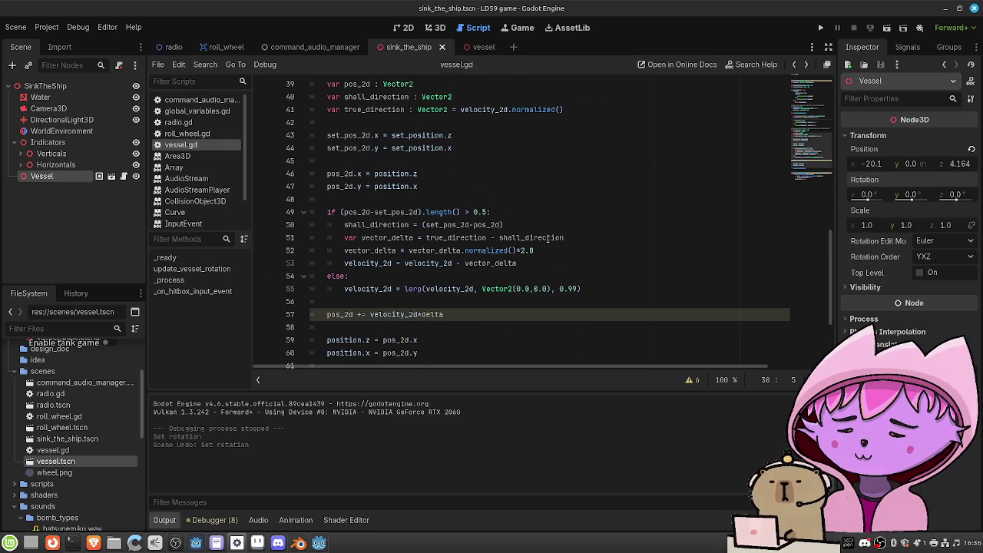
mouse_move(551, 237)
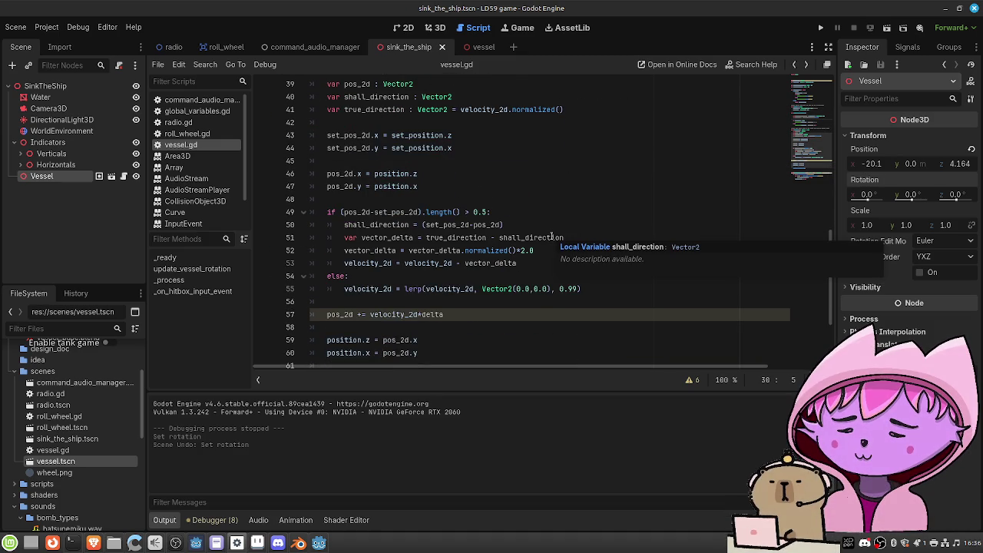
scroll(552, 238, up, 1)
scroll(550, 223, down, 2)
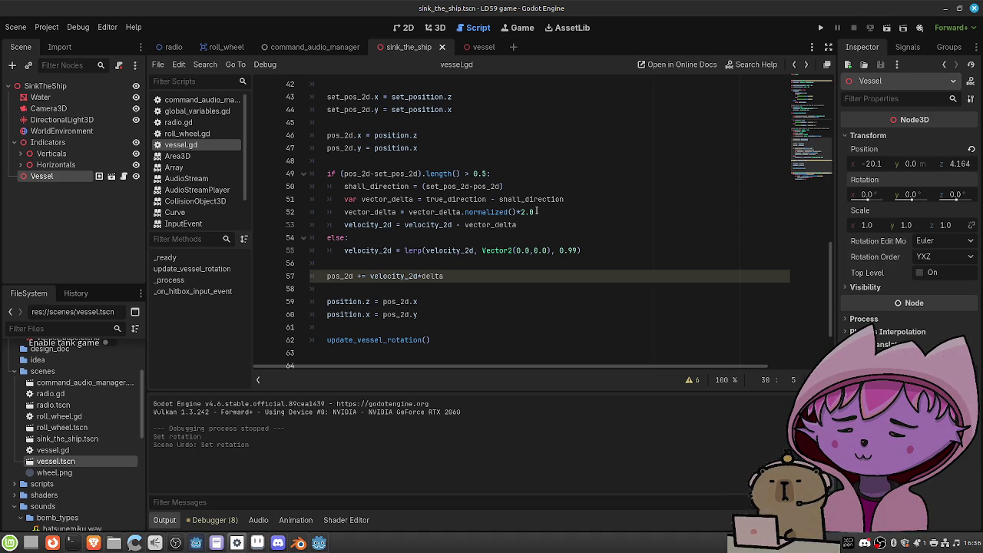
scroll(591, 206, up, 2)
scroll(590, 206, up, 5)
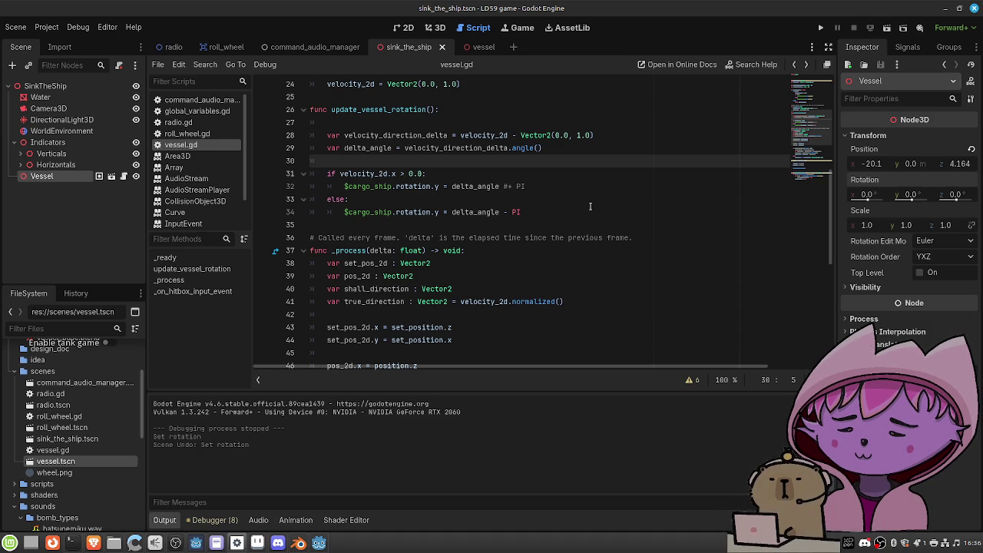
scroll(590, 205, up, 8)
scroll(590, 206, down, 3)
scroll(590, 206, down, 2)
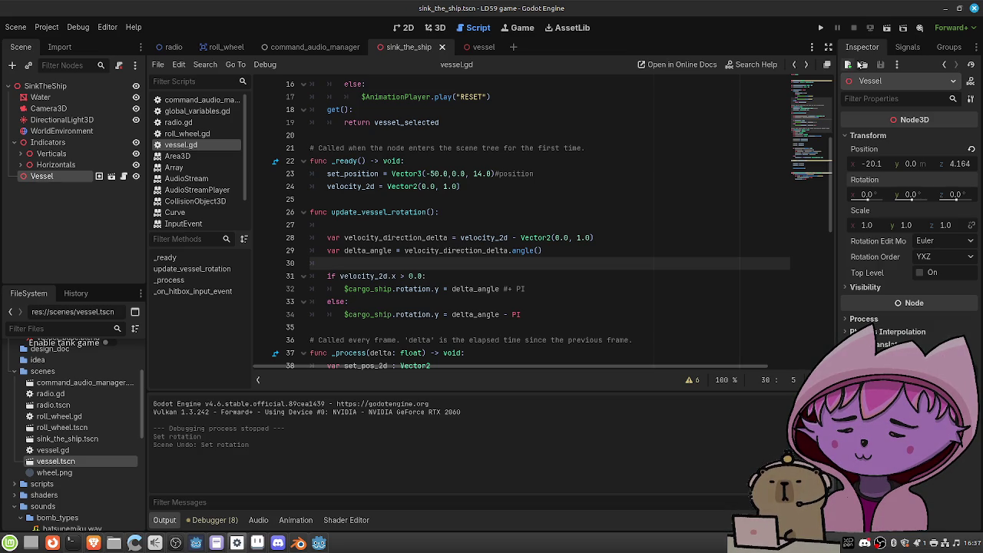
click(885, 29)
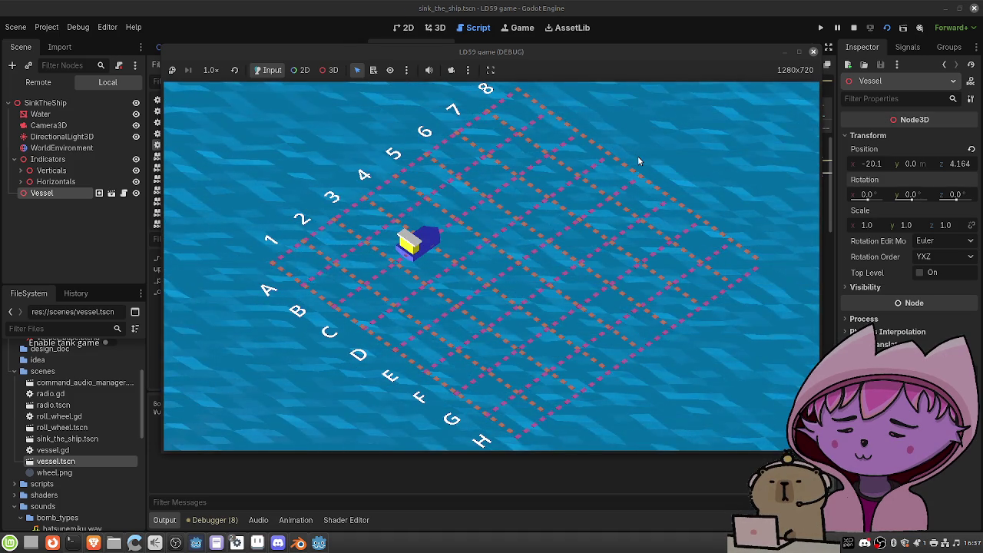
key(F8)
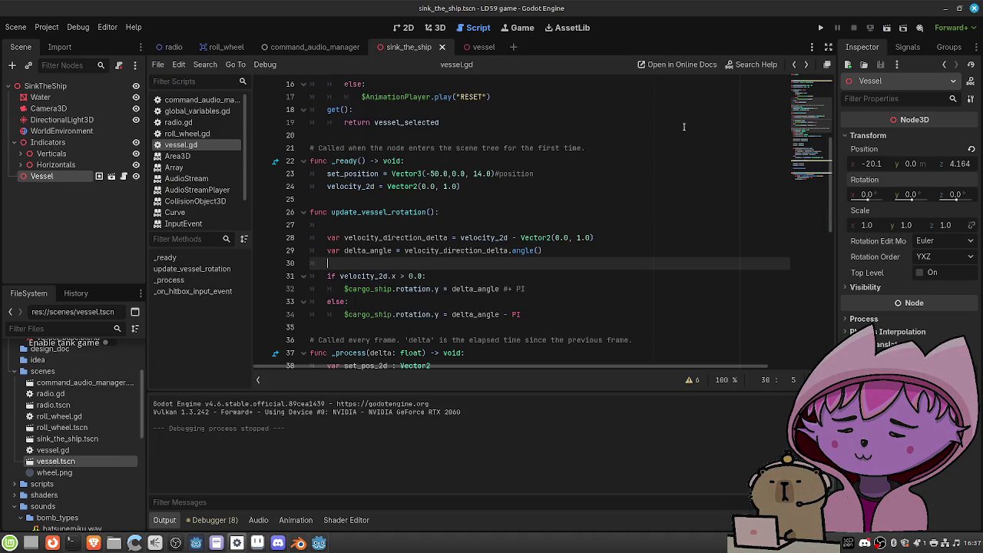
scroll(573, 186, down, 5)
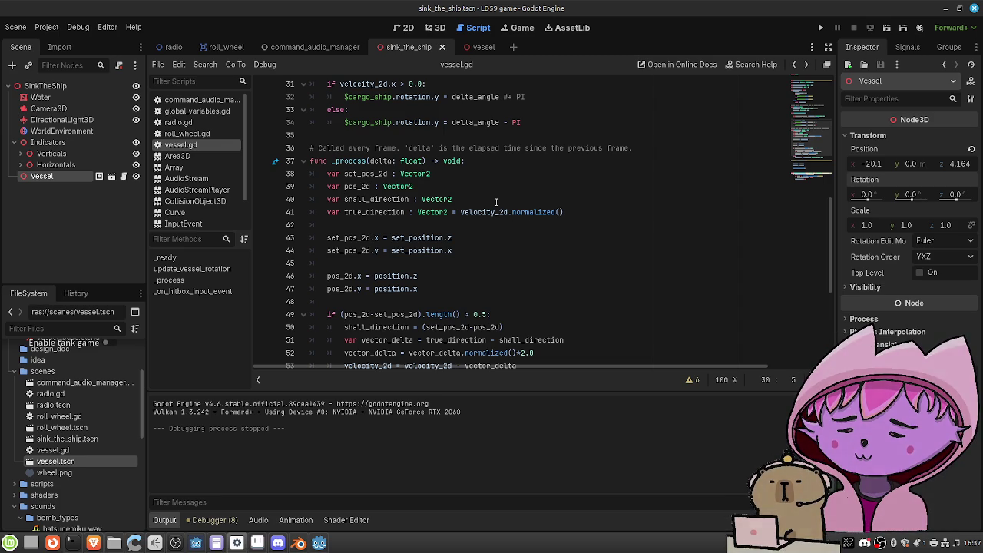
click(175, 543)
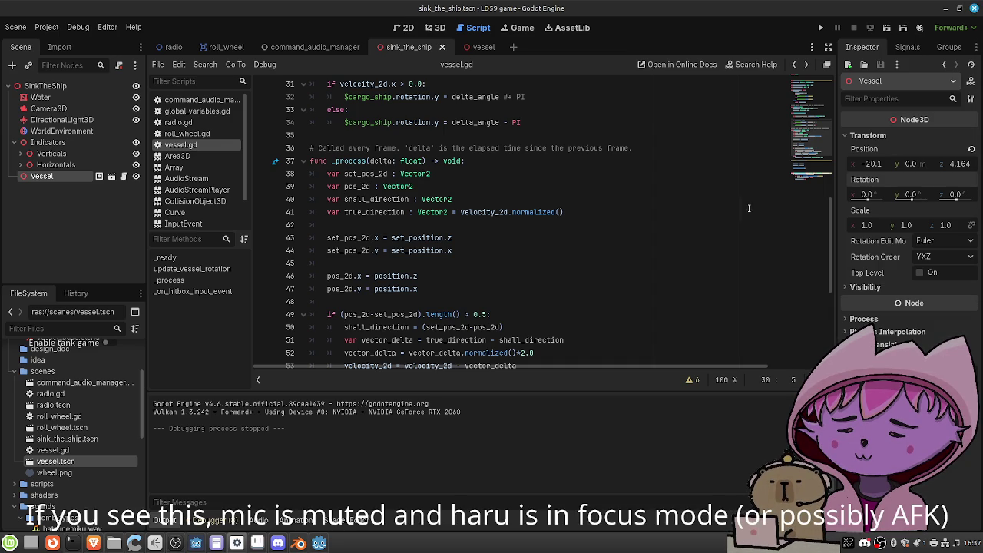
click(504, 263)
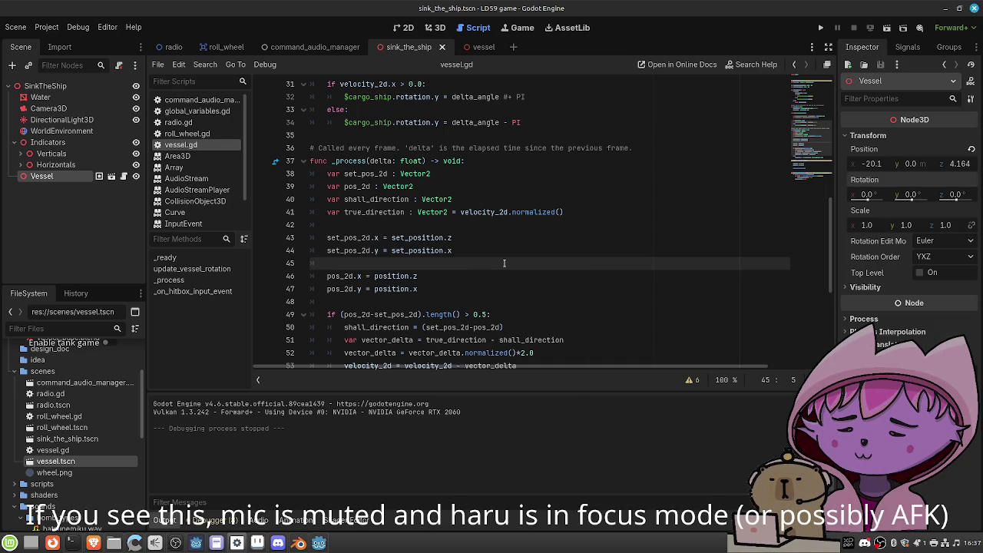
Move the update_vessel_rotation() call from line 62 into the steering branch after line 53, and save
scroll(511, 246, down, 1)
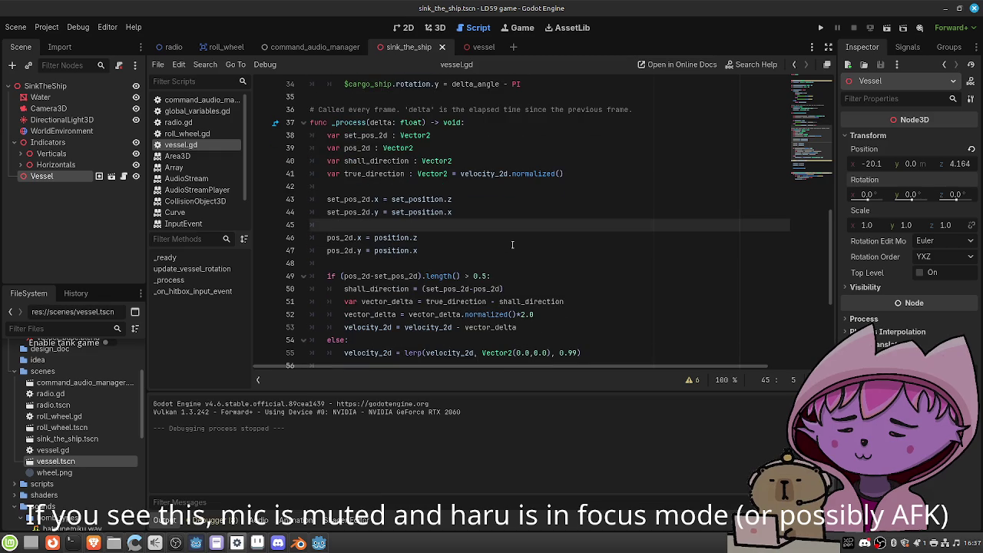
scroll(512, 245, down, 1)
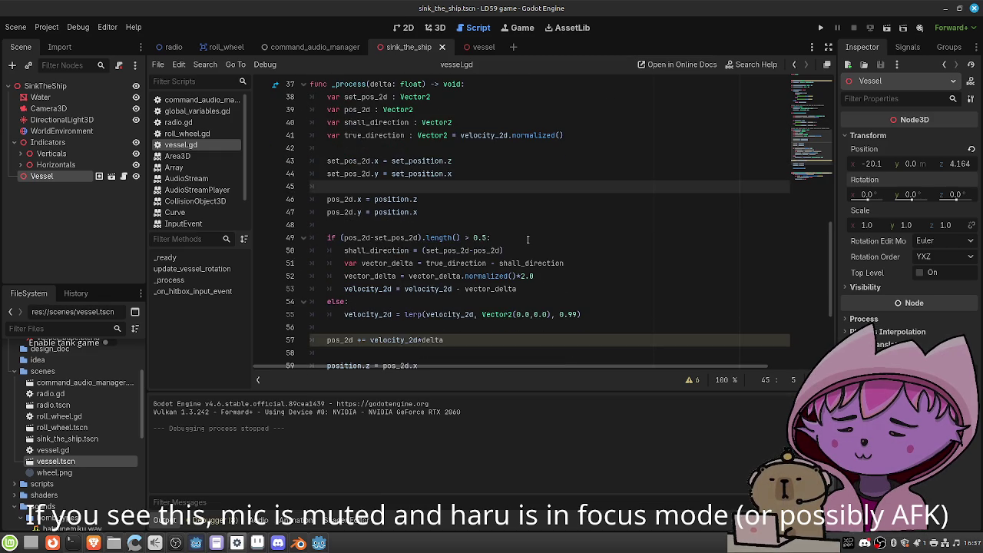
scroll(528, 241, down, 1)
scroll(527, 240, down, 1)
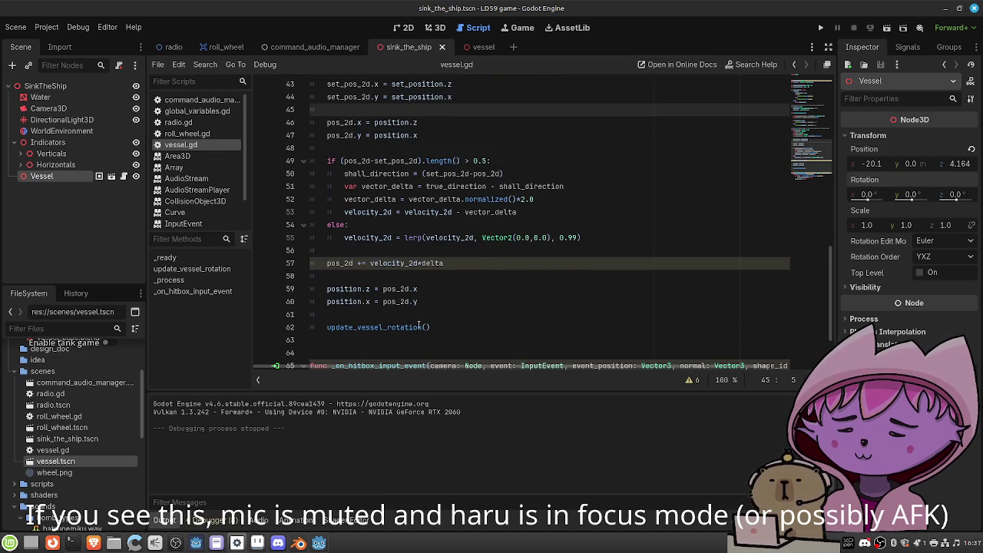
drag(433, 327, 325, 328)
key(BackSpace)
click(532, 212)
key(Return)
text(update_vessel_rotation())
key(ctrl+s)
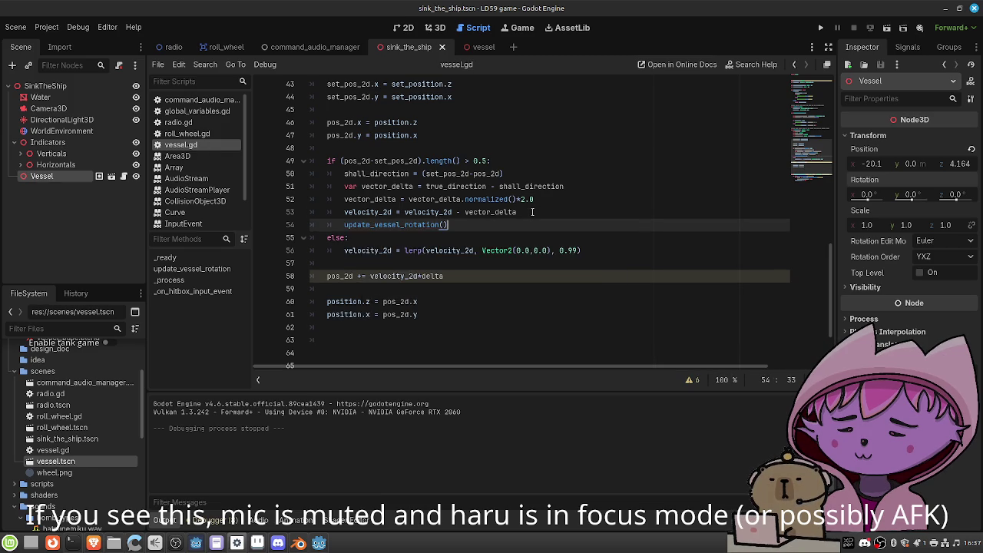
Start a print(delta_angle) debug line on line 30 of update_vessel_rotation
scroll(532, 212, up, 6)
scroll(532, 212, up, 3)
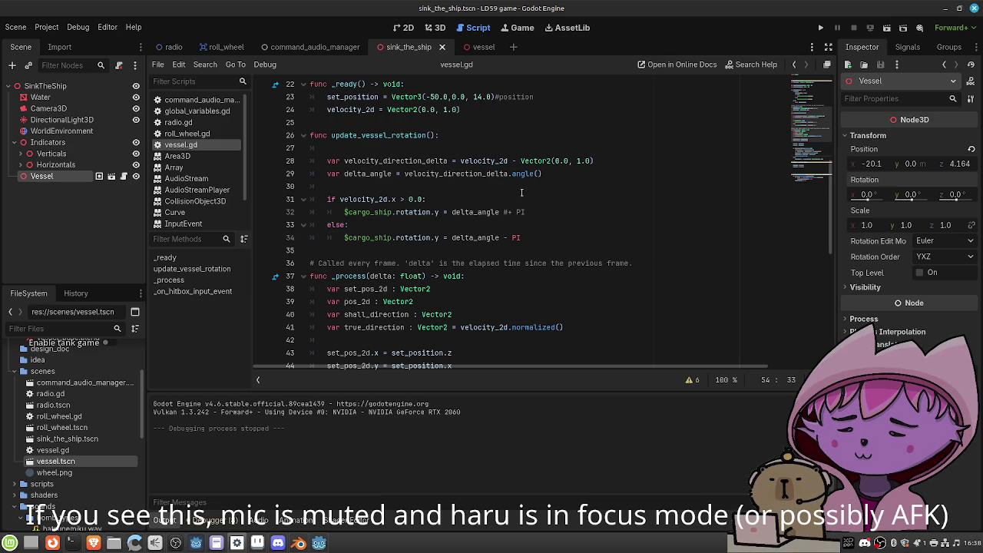
click(524, 184)
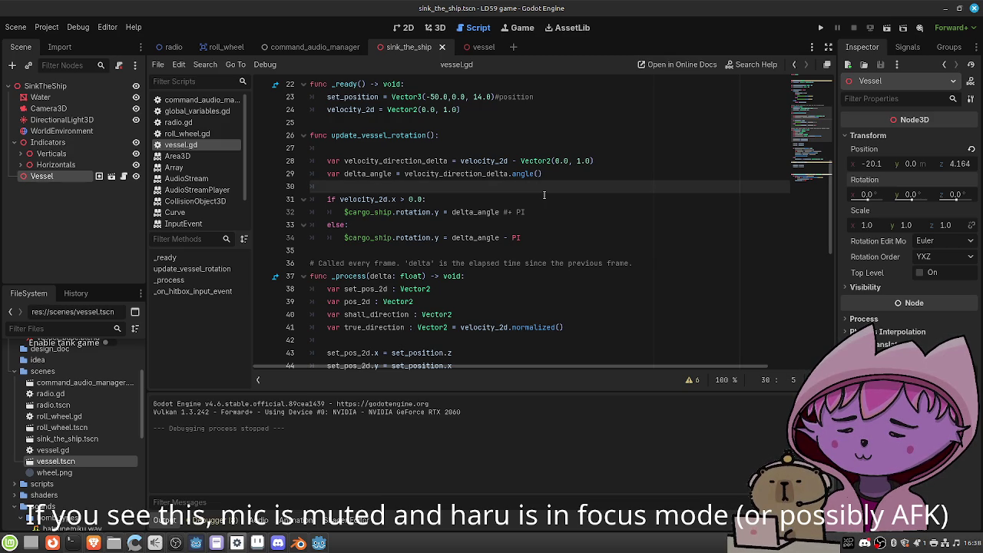
text(print(delta_a)
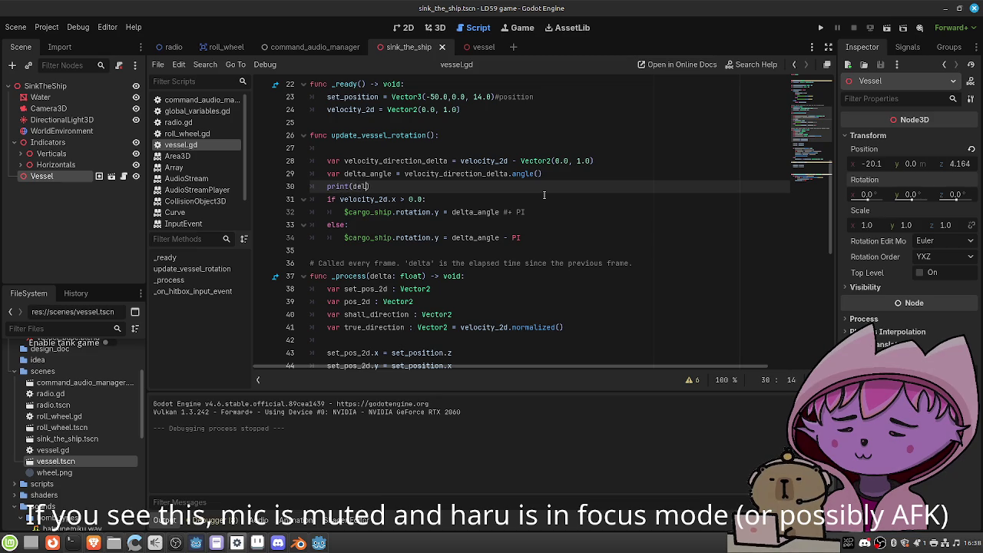
text(ngle)
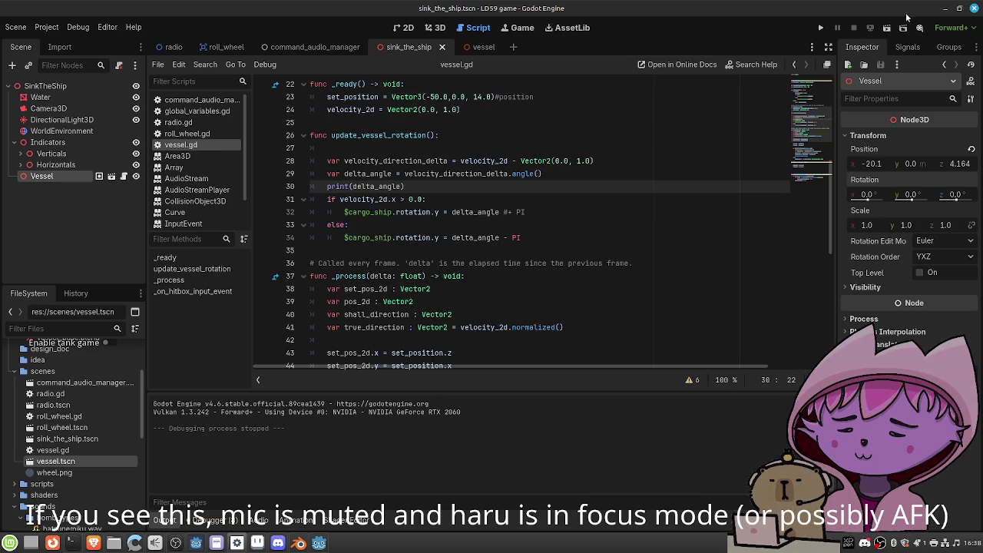
Run and stop the game, then scroll the Output log of delta_angle values (negative, then about 1.9–2.1)
click(890, 29)
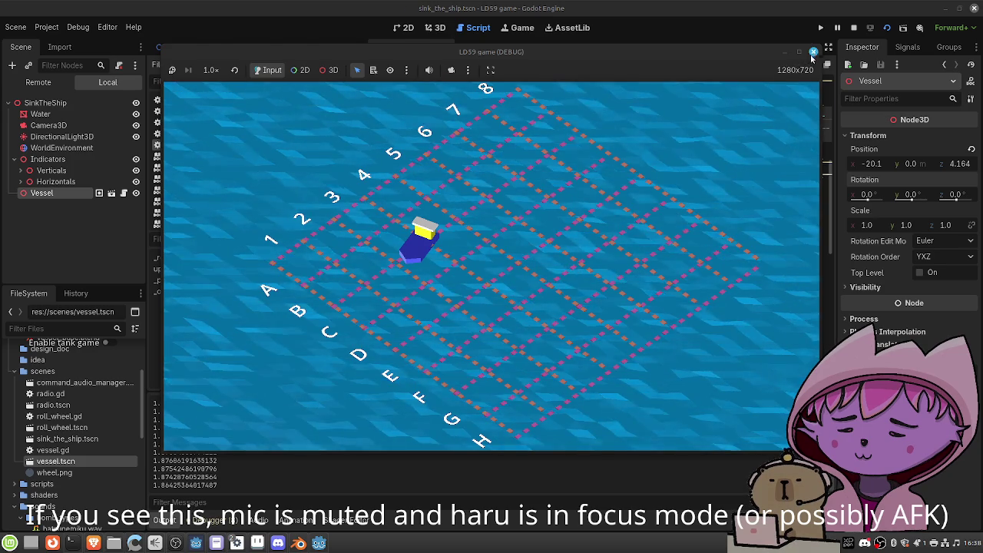
click(813, 52)
scroll(225, 428, up, 10)
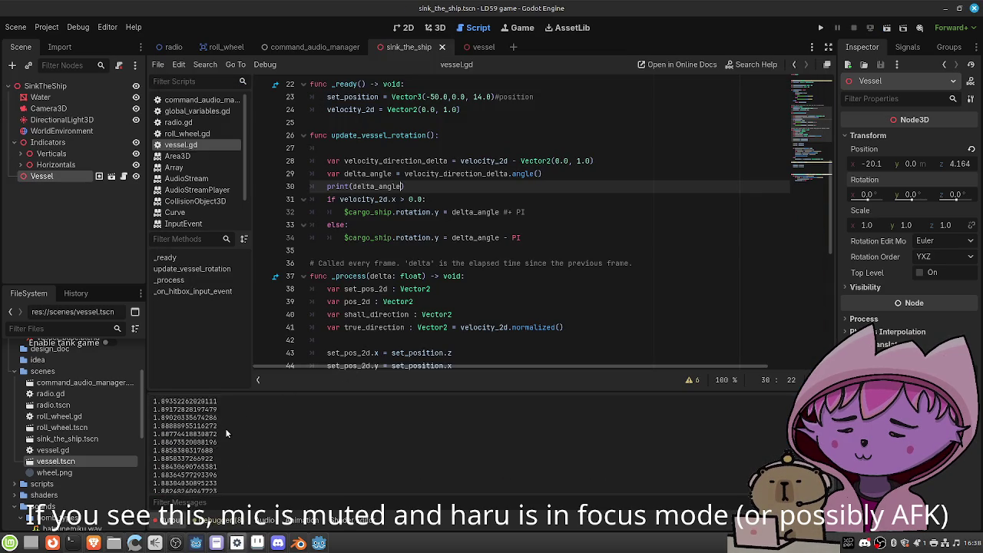
scroll(225, 427, up, 15)
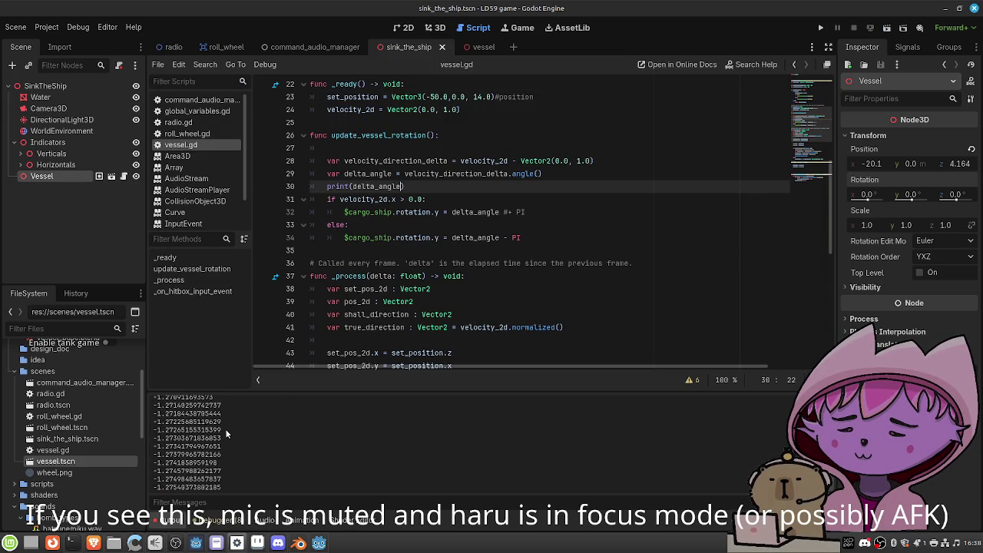
scroll(226, 428, up, 15)
scroll(228, 429, down, 3)
scroll(228, 427, down, 10)
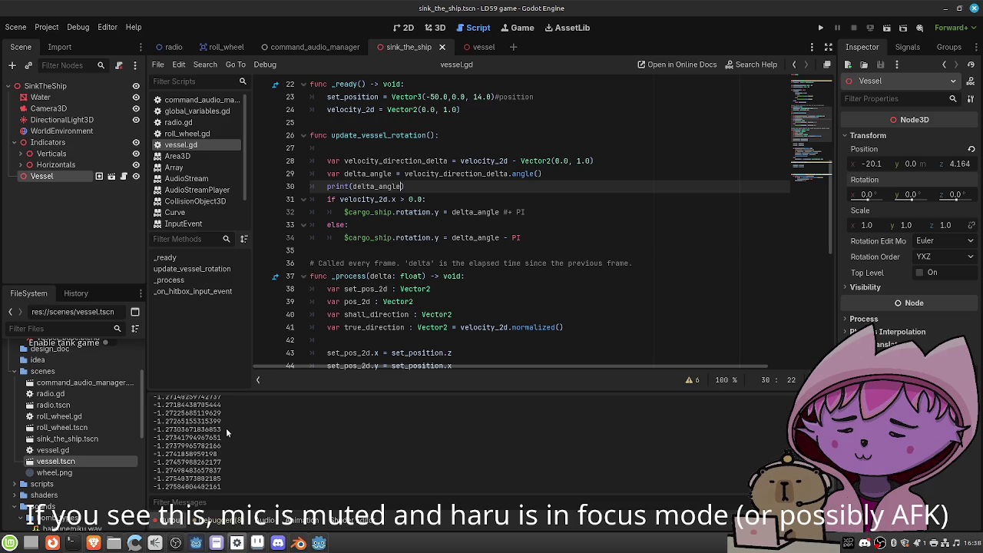
scroll(225, 433, down, 6)
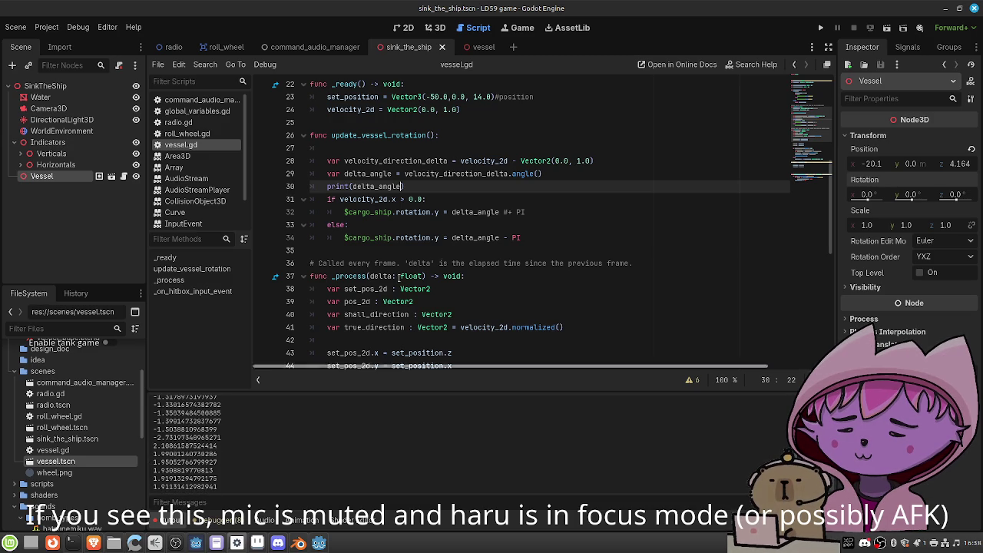
scroll(519, 209, down, 5)
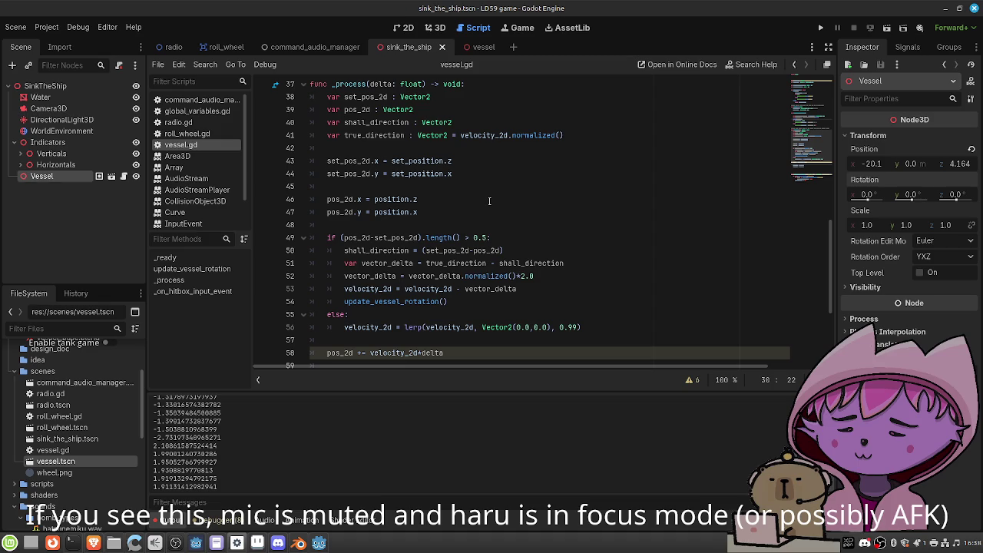
Set the line 52 steering multiplier to 0.2, save, and test-run the scene
double_click(525, 276)
text(8)
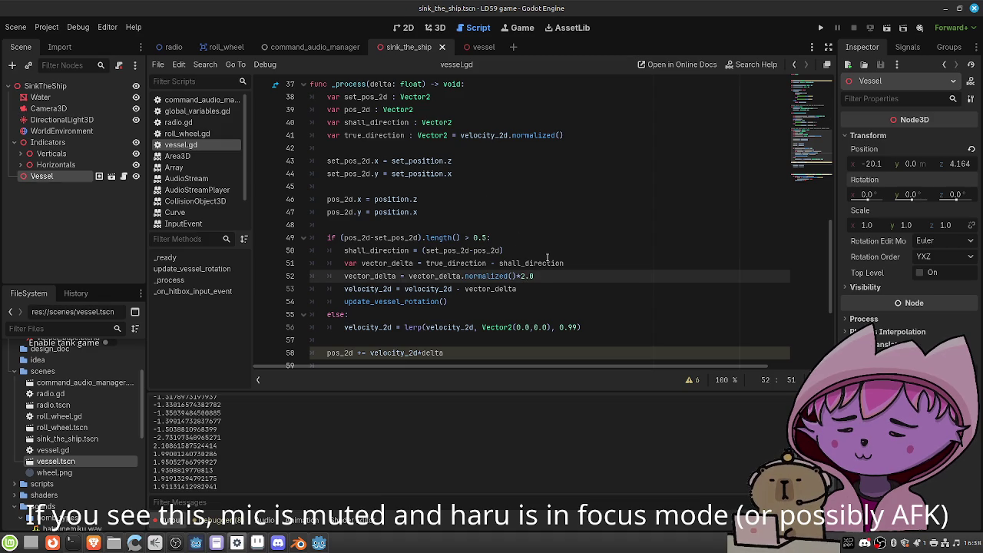
key(ctrl+s)
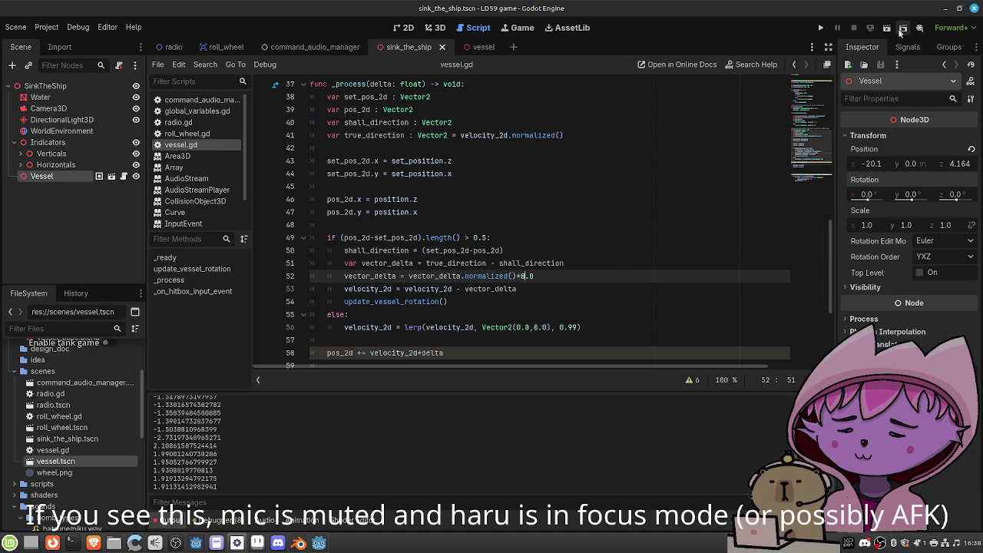
click(888, 29)
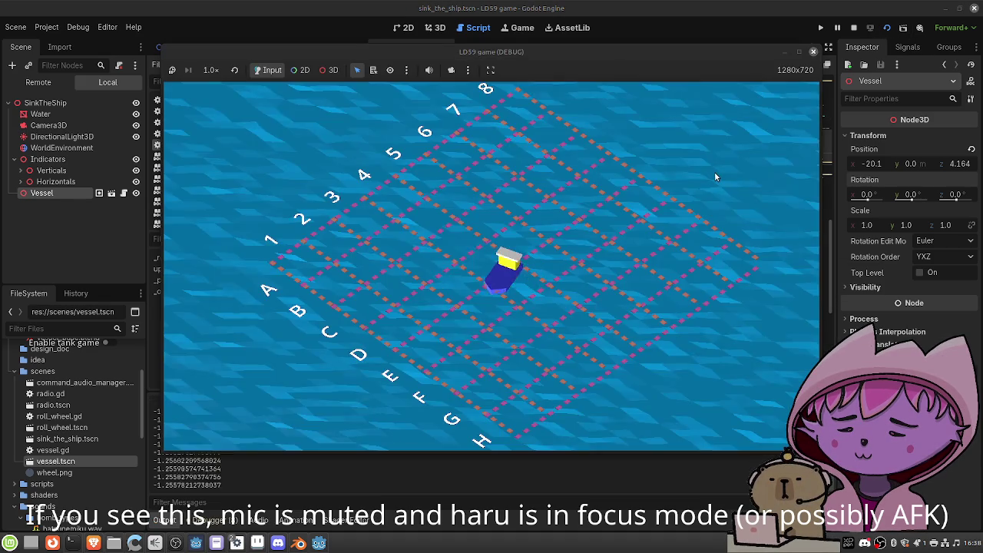
click(813, 51)
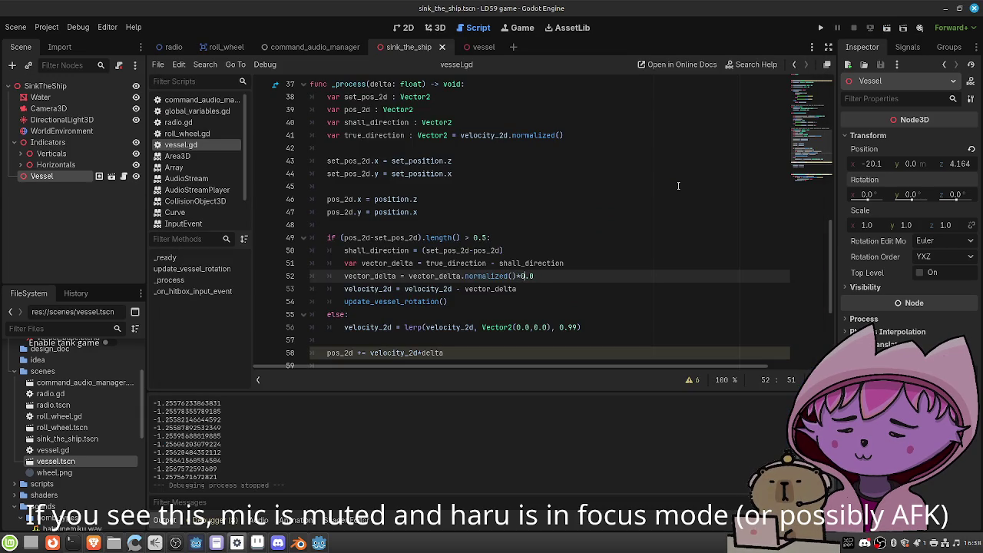
Save again and rerun the game with F5 for another steering test
key(ctrl+s)
key(F5)
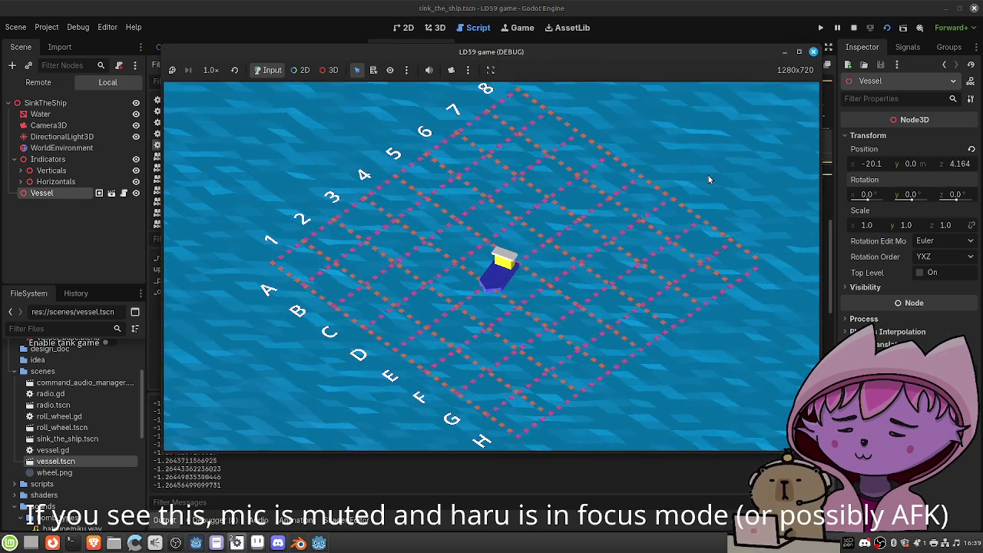
click(812, 53)
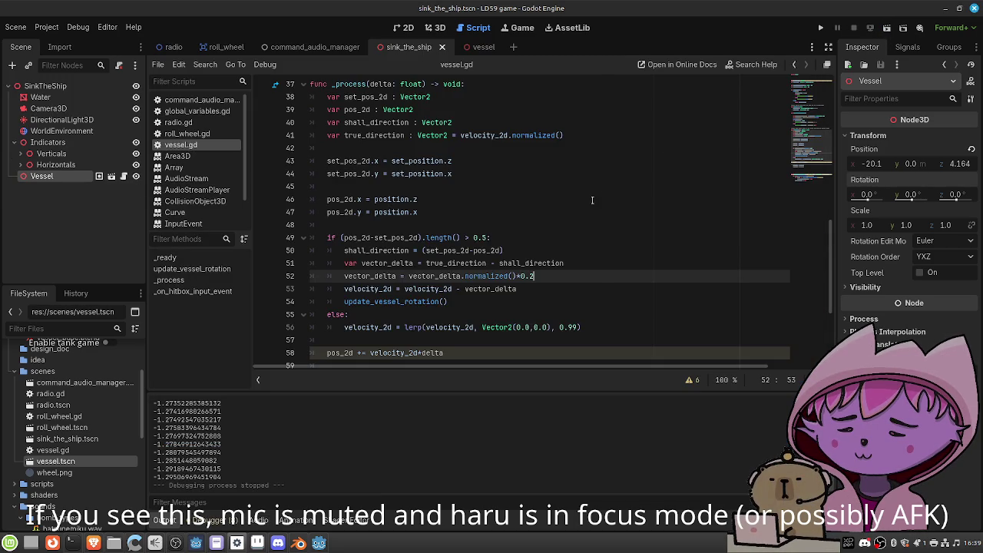
scroll(562, 199, up, 4)
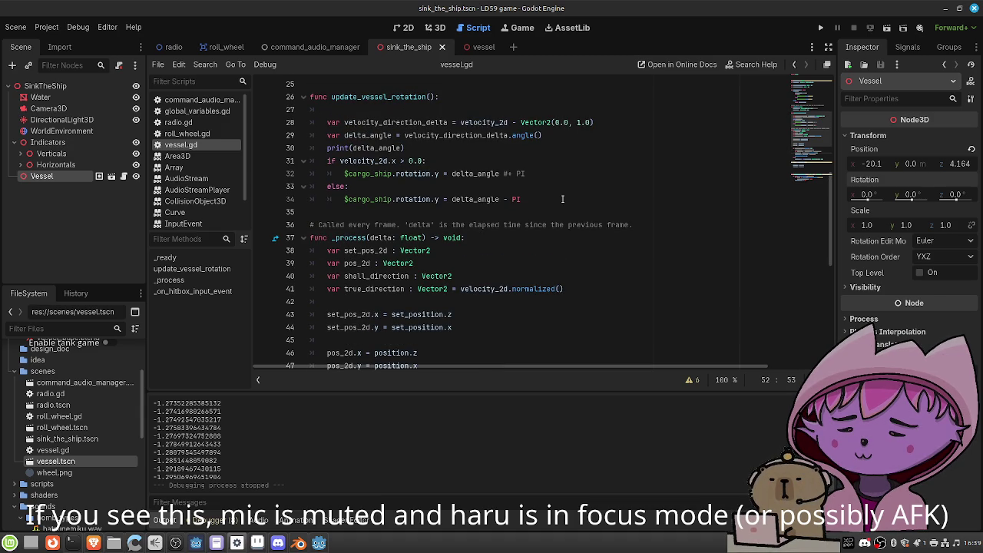
scroll(562, 199, down, 6)
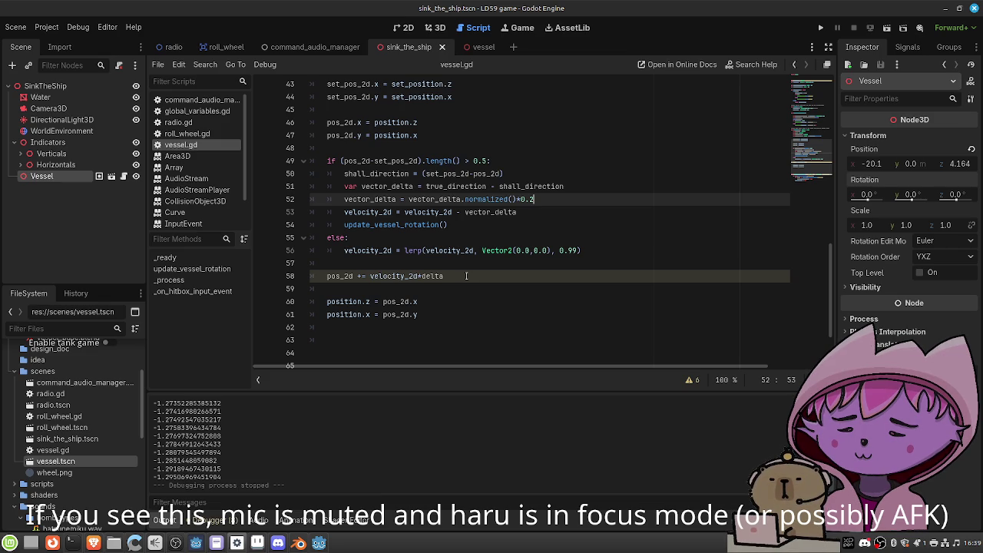
drag(345, 174, 529, 172)
scroll(528, 173, up, 2)
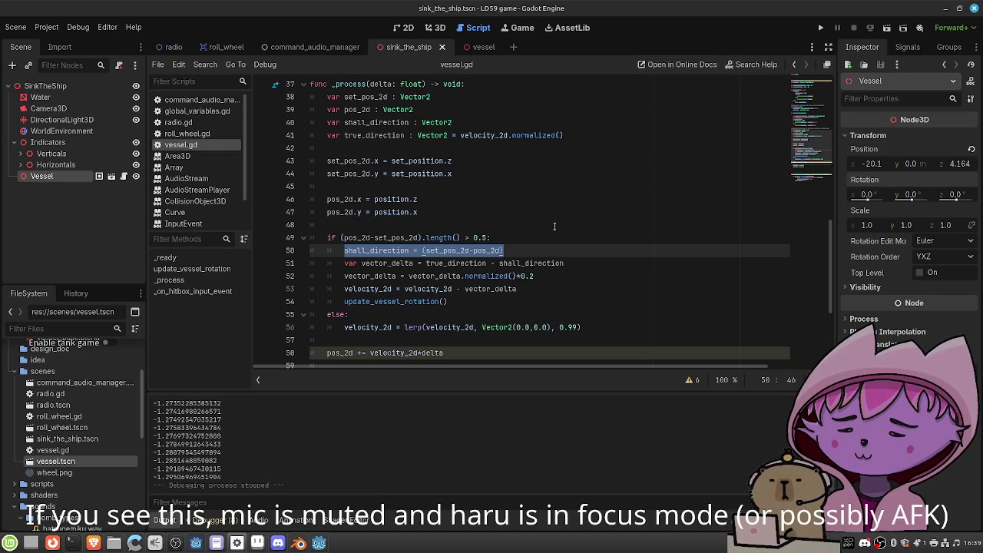
click(464, 289)
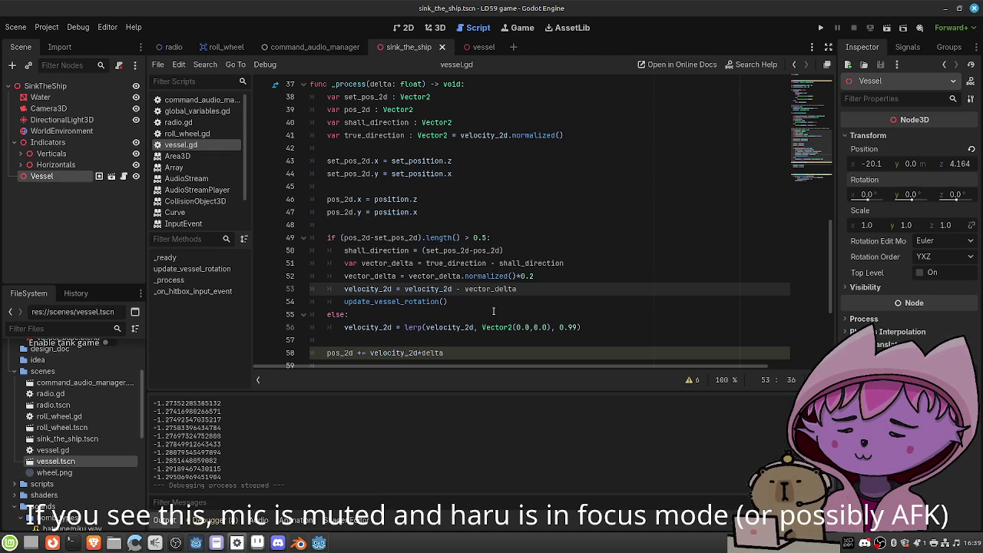
key(BackSpace)
text(+)
key(ctrl+s)
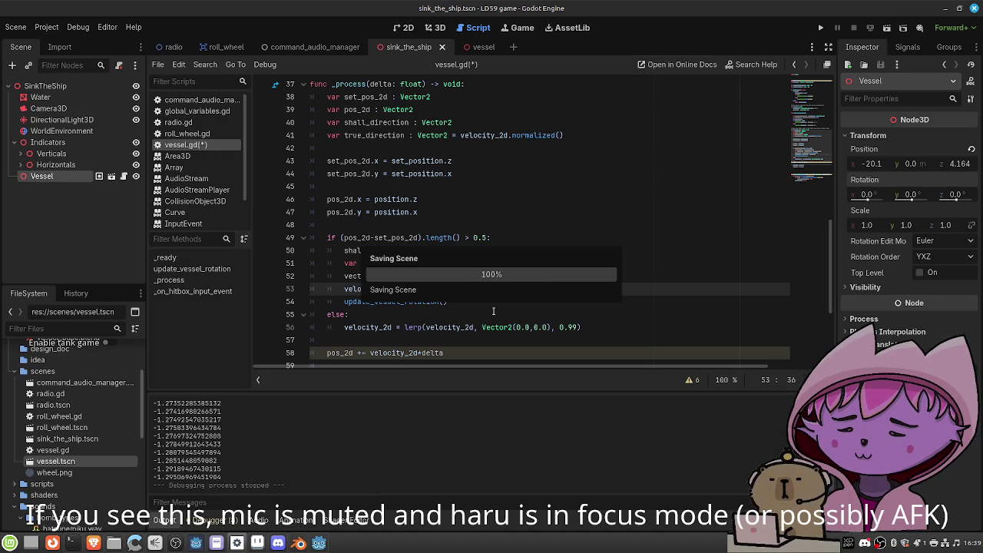
click(886, 28)
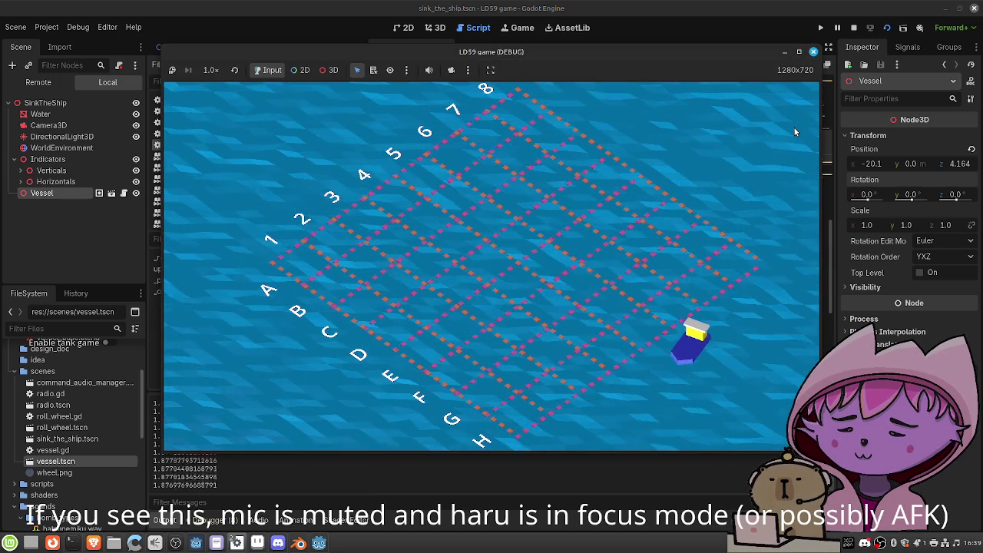
click(815, 52)
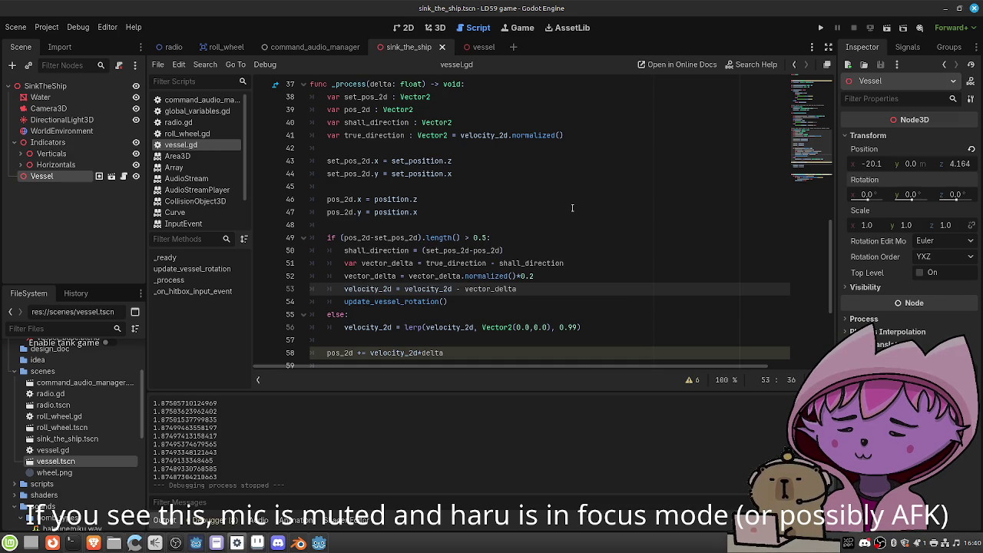
scroll(568, 219, up, 3)
scroll(567, 222, up, 1)
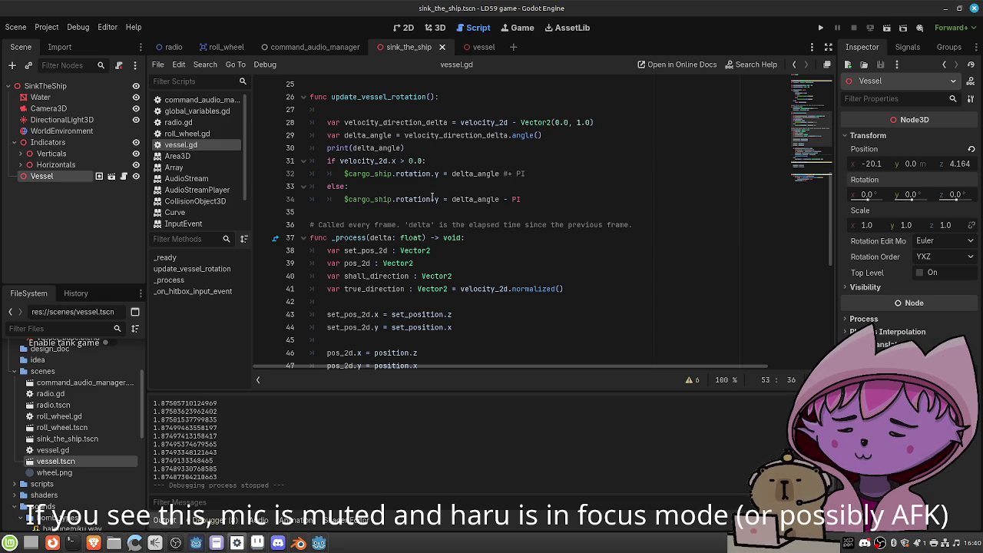
scroll(432, 197, down, 2)
scroll(432, 197, down, 2)
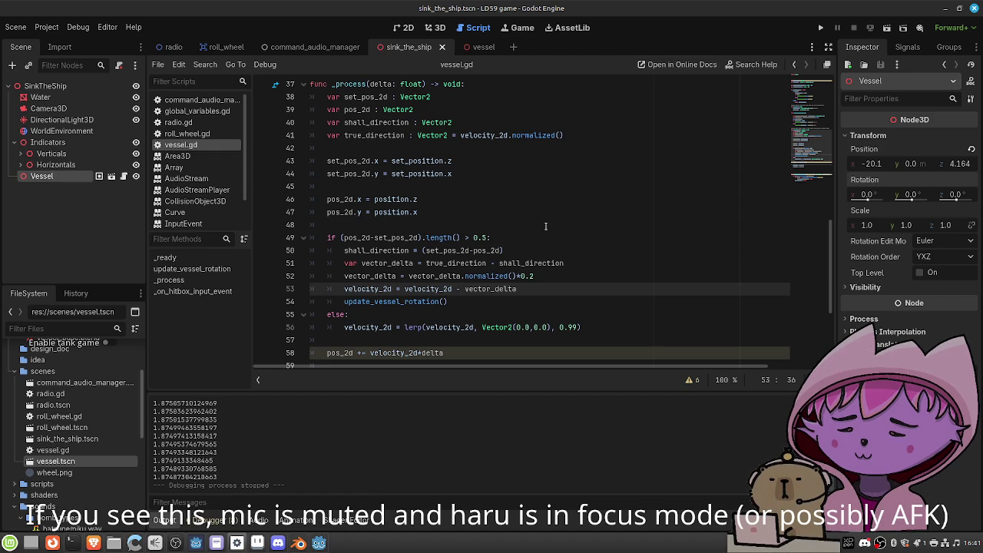
scroll(546, 226, down, 1)
scroll(545, 225, up, 1)
click(539, 288)
Replace the print(delta_angle) line with print(vector_delta) after line 53
scroll(516, 222, up, 3)
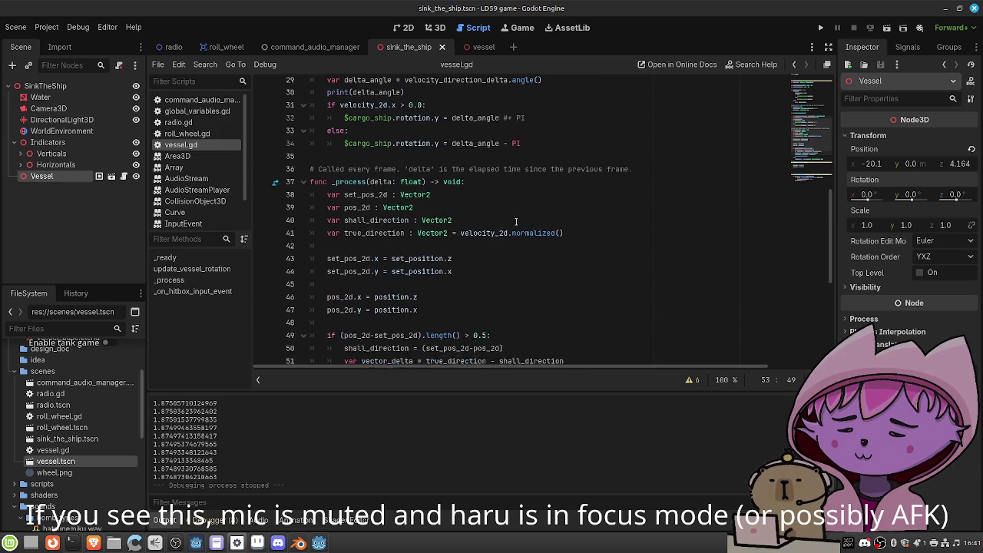
click(426, 114)
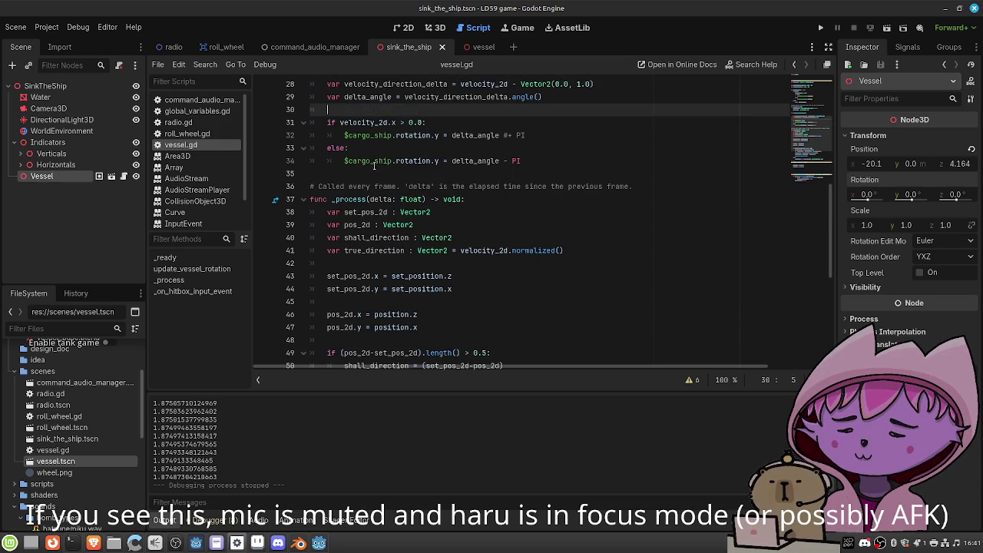
scroll(490, 268, down, 3)
click(562, 277)
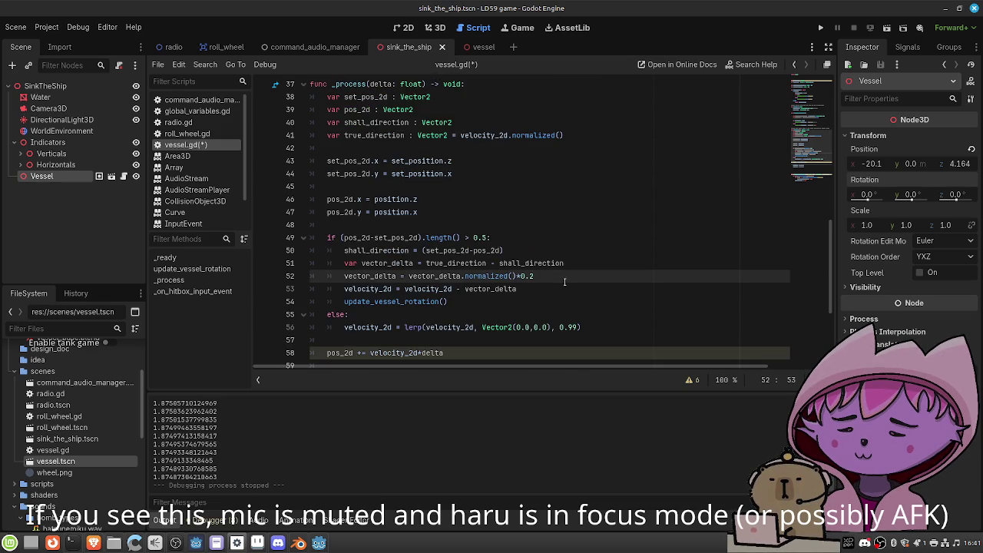
click(562, 288)
key(Return)
text(p)
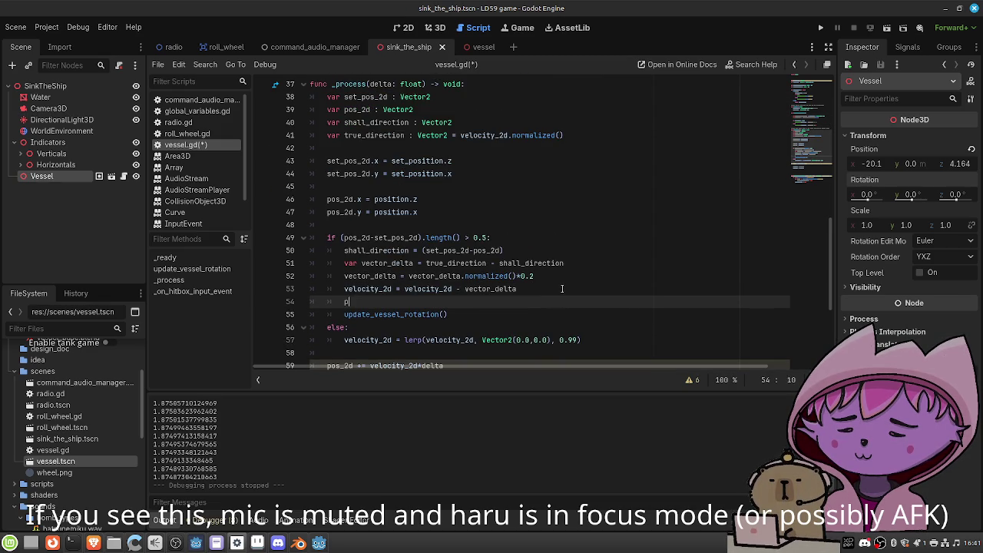
text(rint(vet)
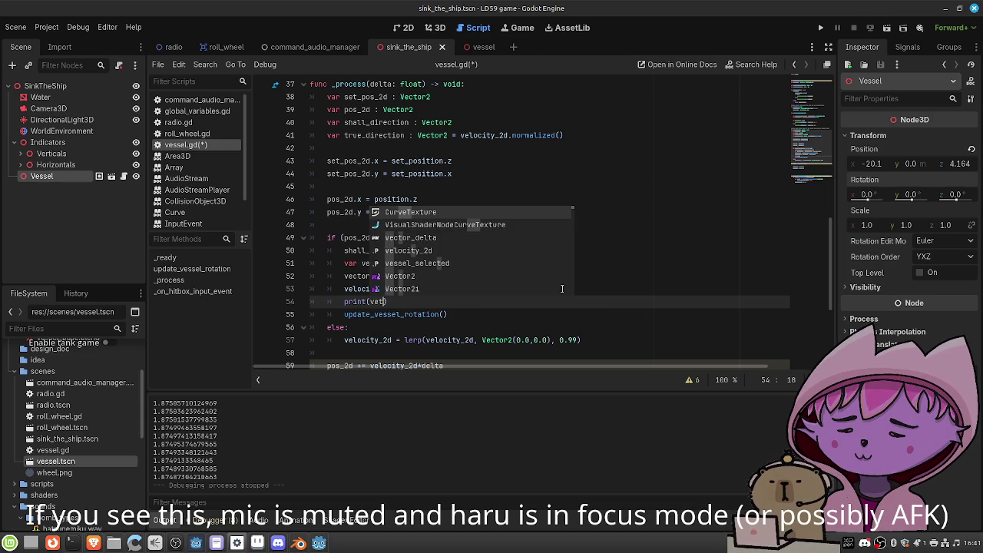
key(Down)
key(Down)
key(Return)
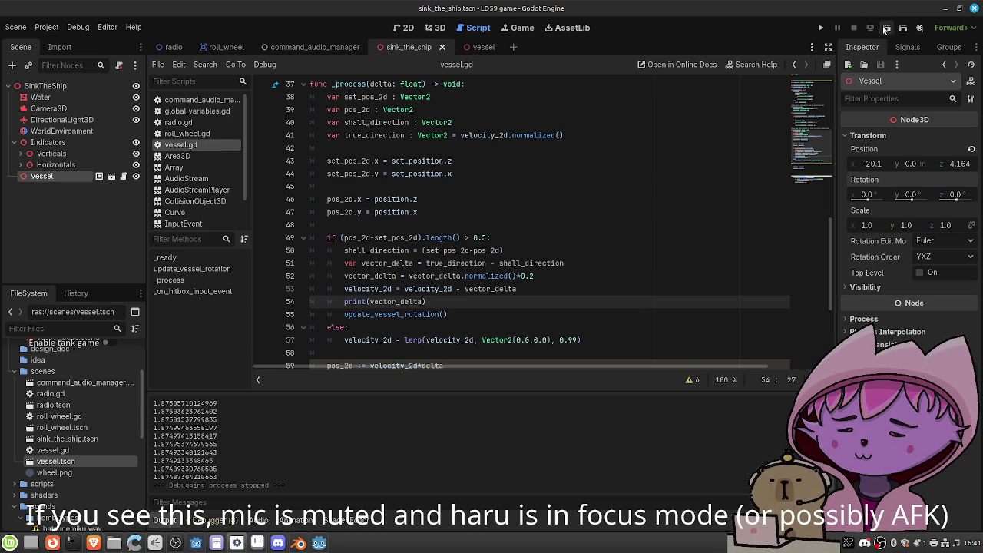
Run the game to log vector_delta values, then close it
click(887, 27)
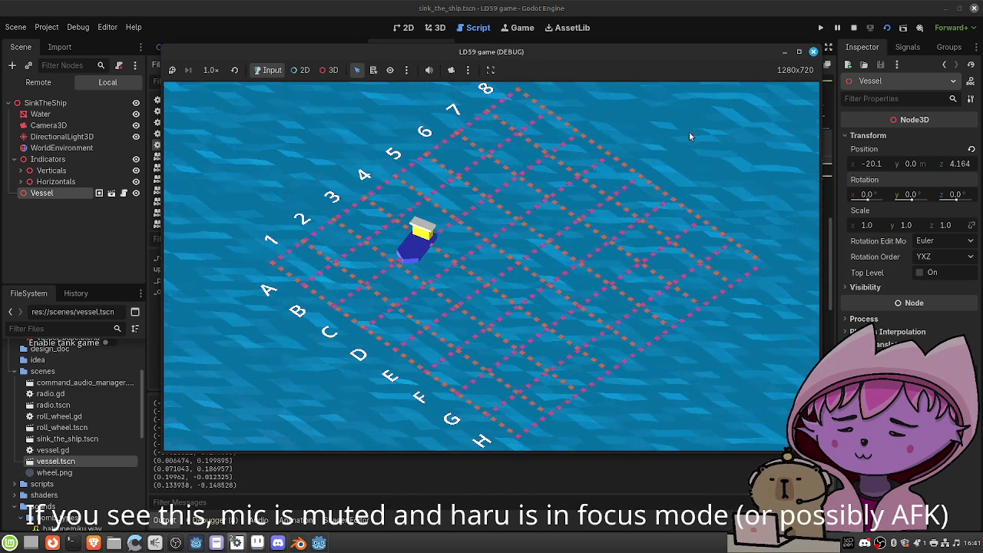
click(813, 51)
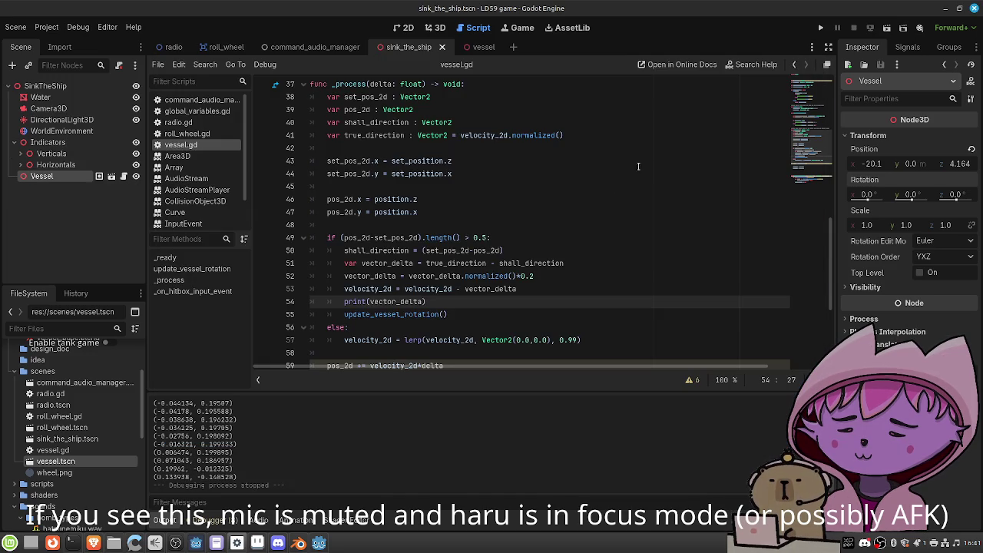
click(546, 276)
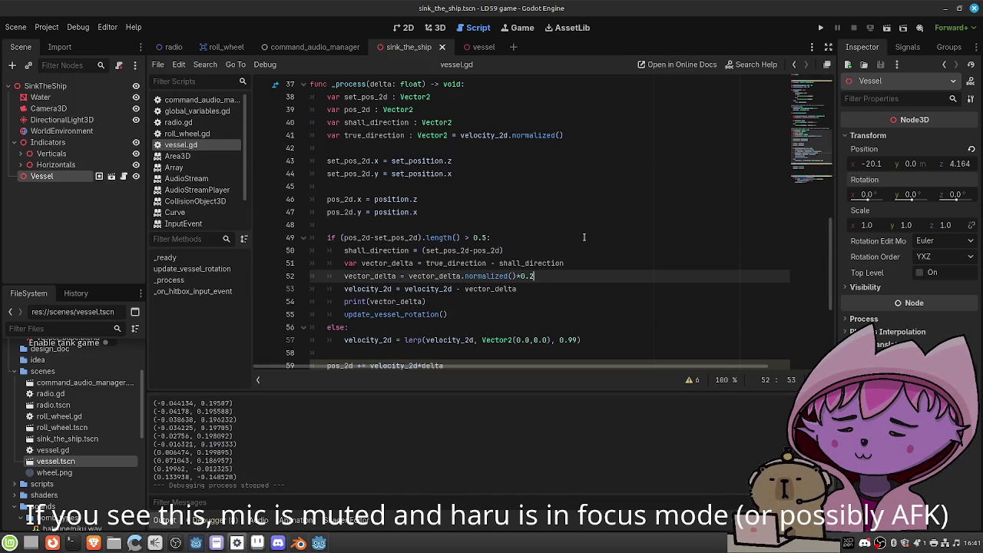
Remove *0.2 from line 52 and append *0.01 to the pos_2d update on line 59
key(BackSpace)
key(BackSpace)
key(BackSpace)
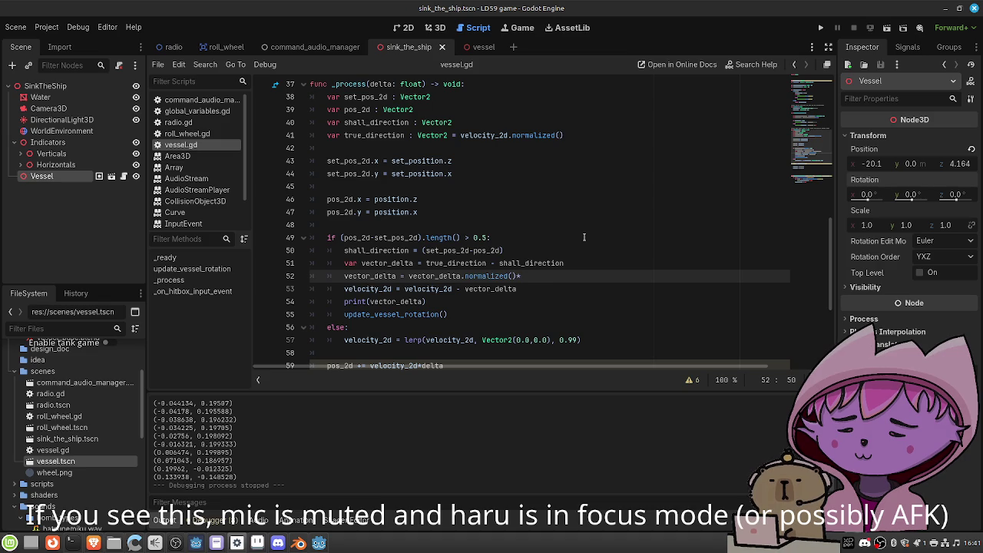
key(ctrl+s)
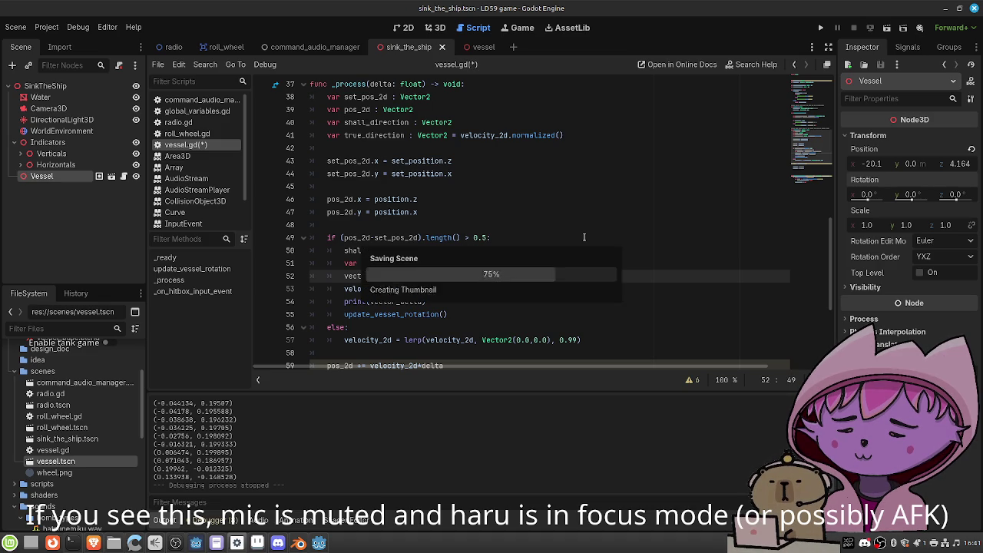
scroll(503, 217, down, 2)
click(444, 288)
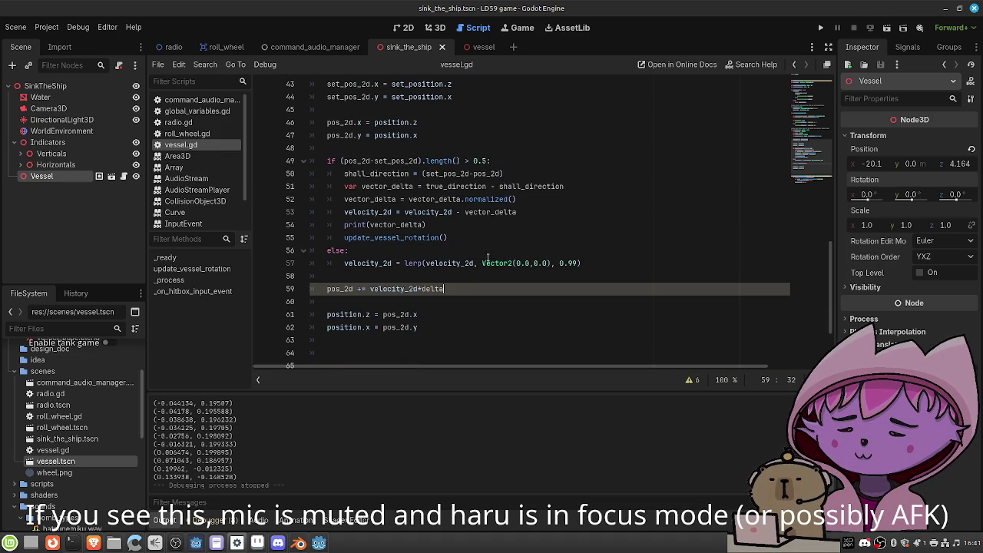
text(*0.01)
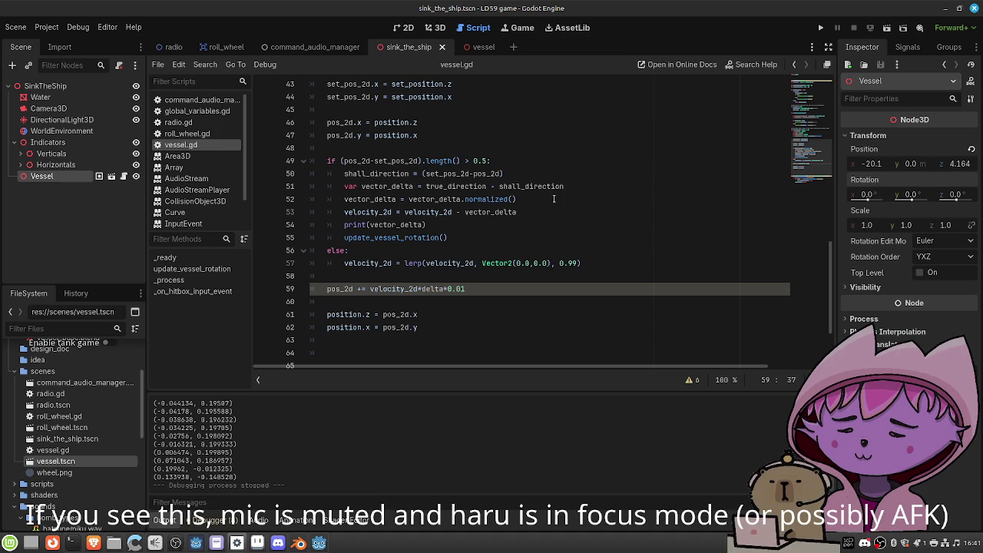
Run the current scene to test the slower movement, then stop it
click(889, 30)
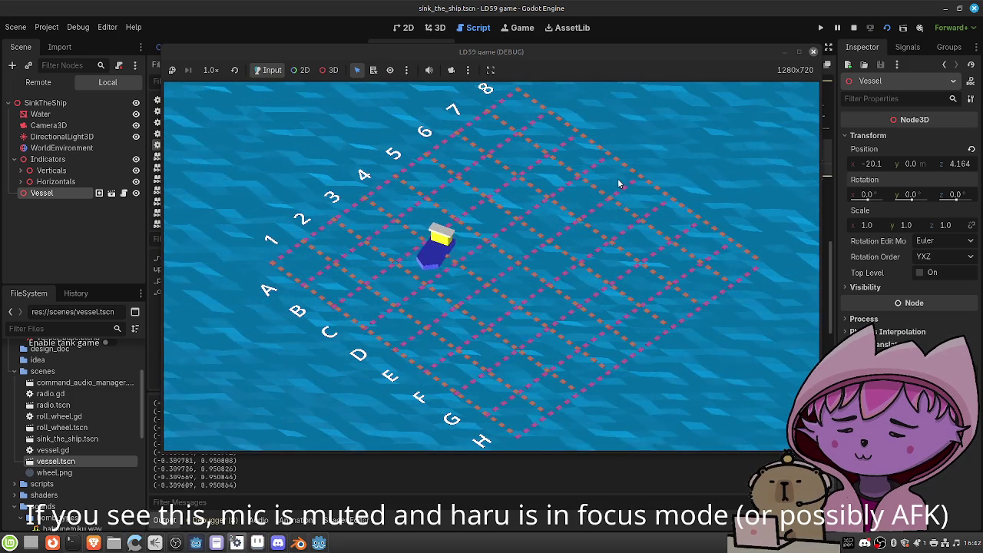
key(F8)
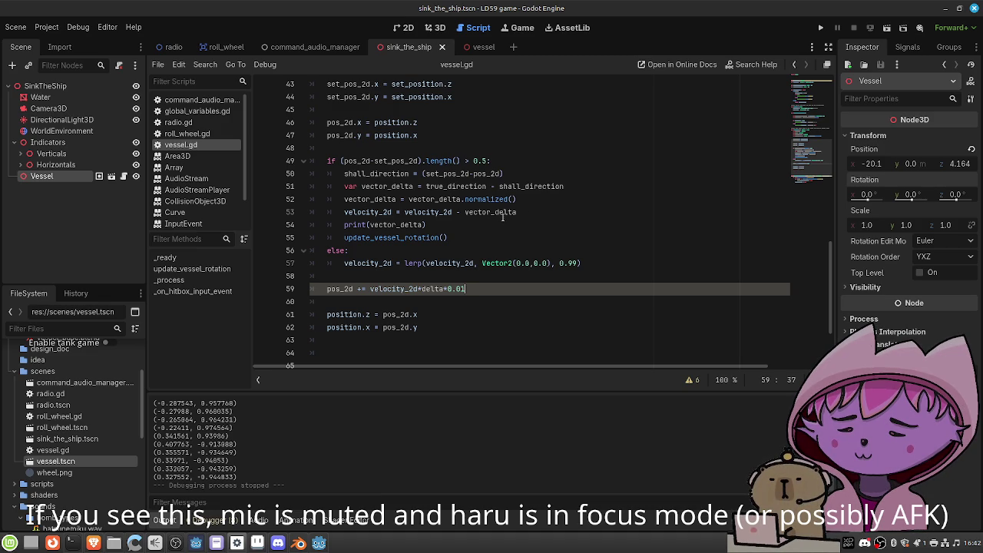
scroll(503, 211, up, 1)
scroll(503, 211, up, 1)
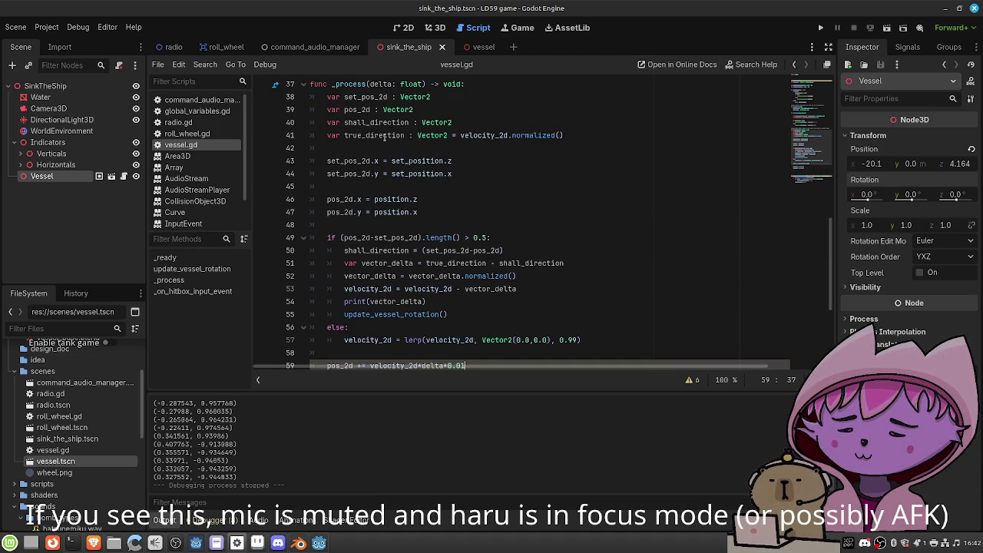
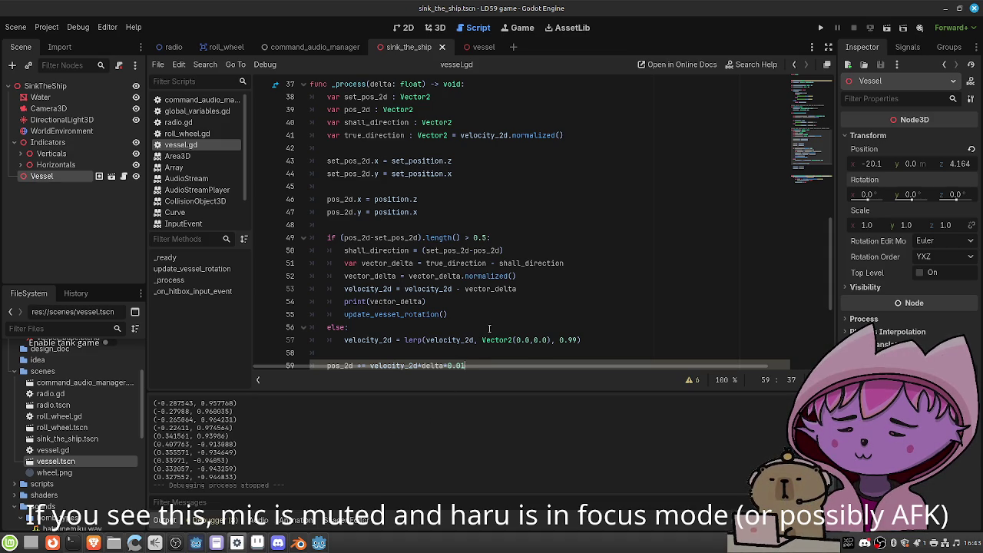
Switch back and forth between missile_projectile.gd and the LD59 vessel.gd script to compare them
mouse_move(492, 336)
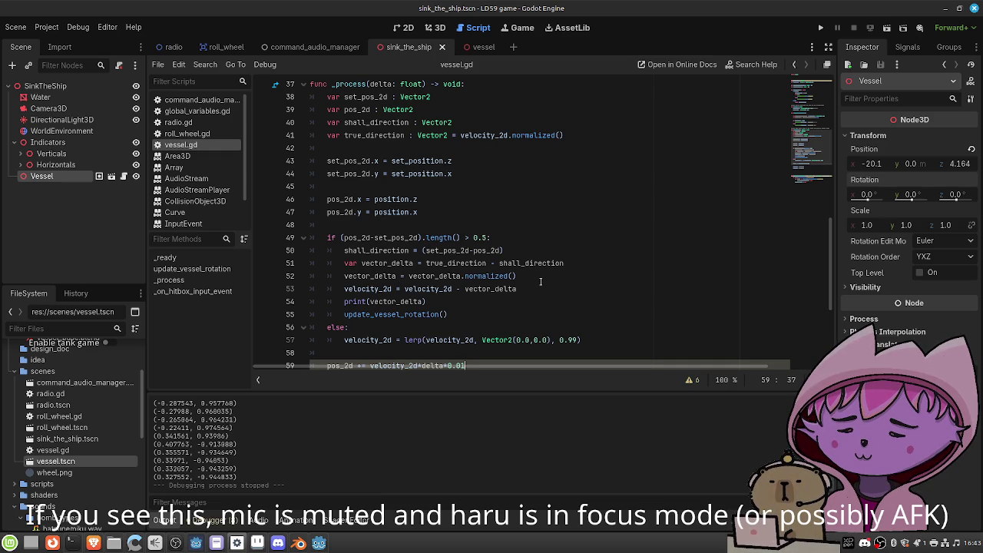
click(319, 547)
click(652, 316)
scroll(668, 312, down, 6)
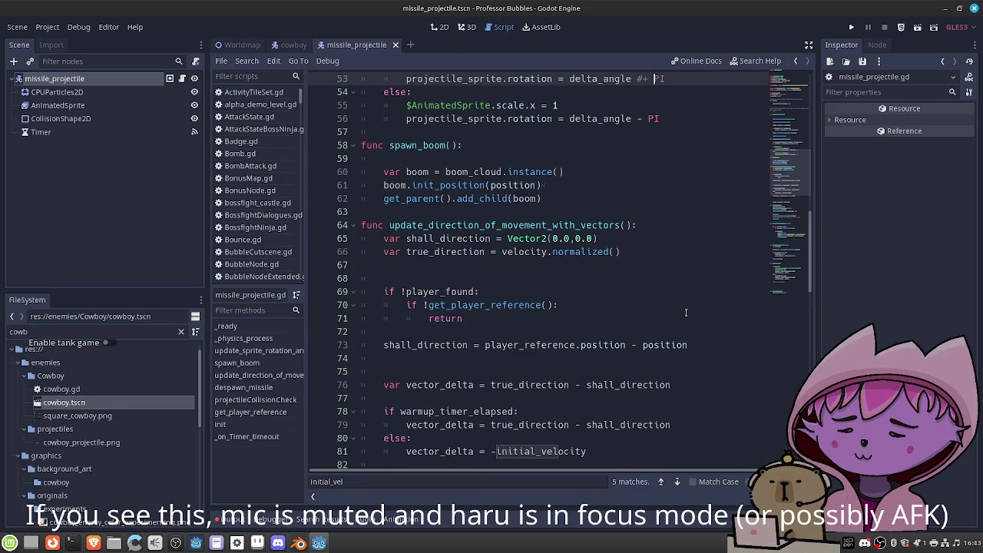
scroll(689, 309, down, 1)
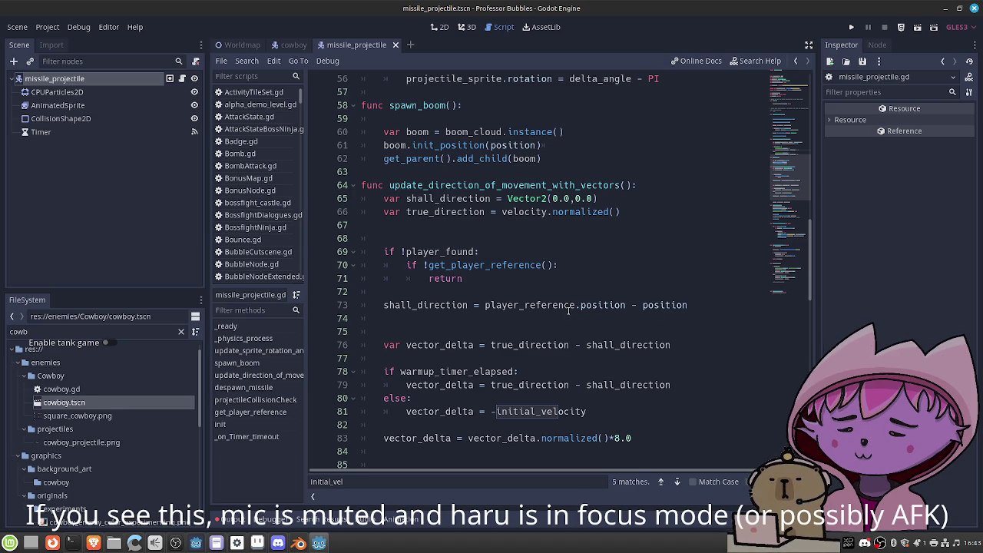
click(318, 543)
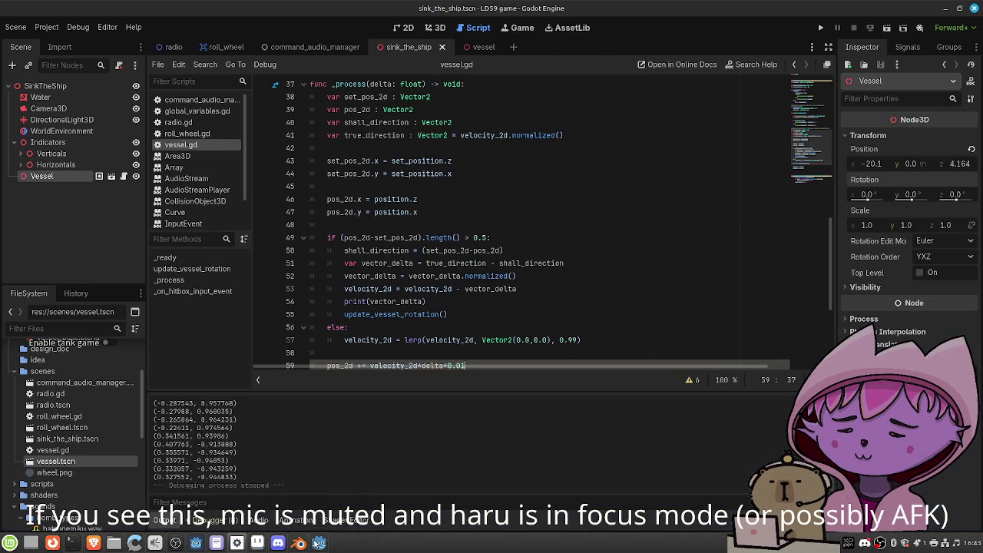
scroll(535, 288, up, 1)
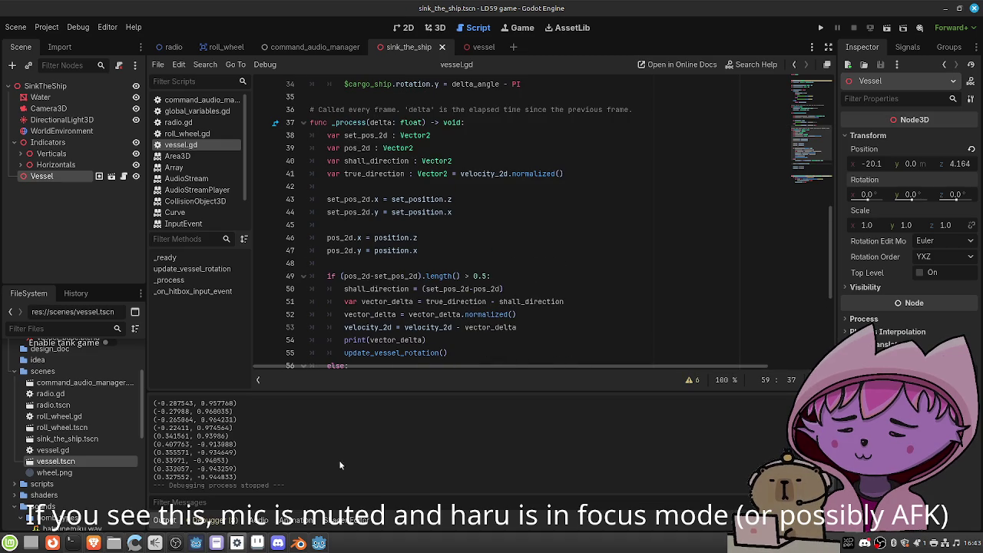
click(314, 548)
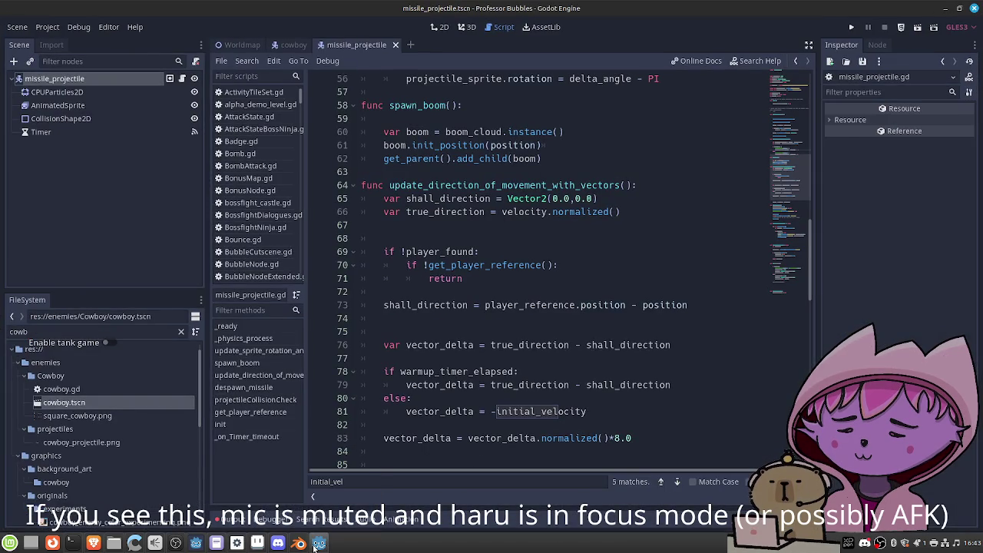
click(314, 548)
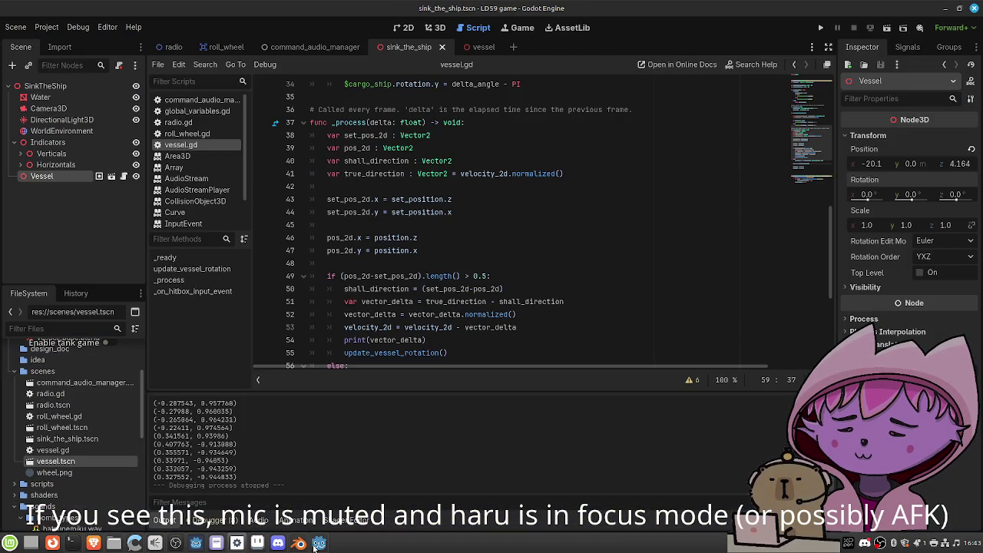
Highlight the velocity_2d update on line 53 of vessel.gd, then return to missile_projectile.gd
scroll(520, 205, up, 8)
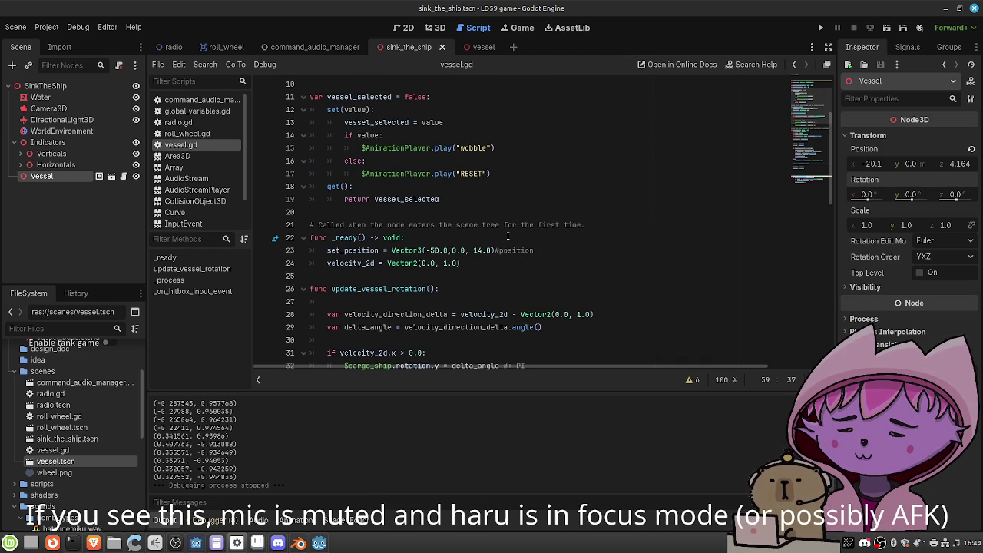
scroll(507, 235, up, 3)
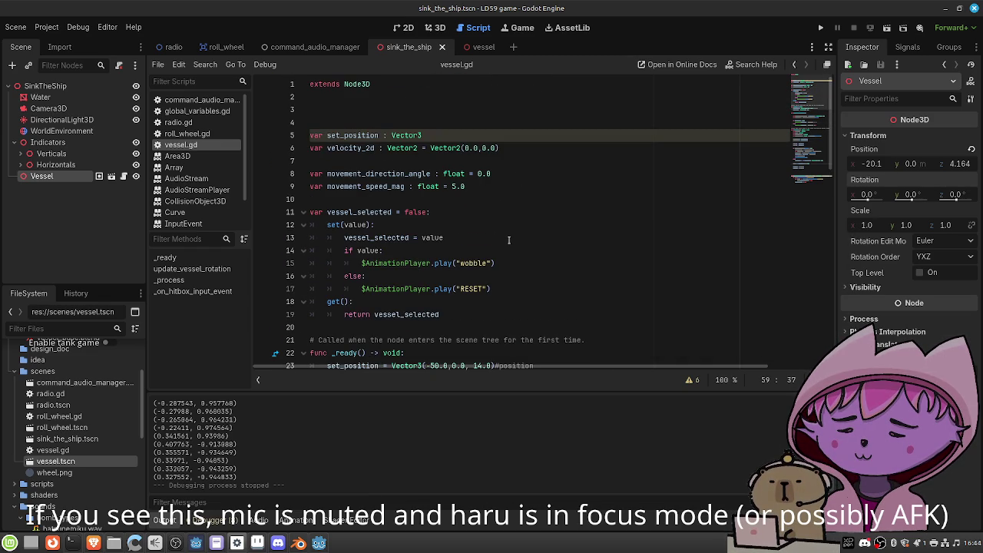
scroll(508, 240, down, 1)
scroll(508, 240, down, 2)
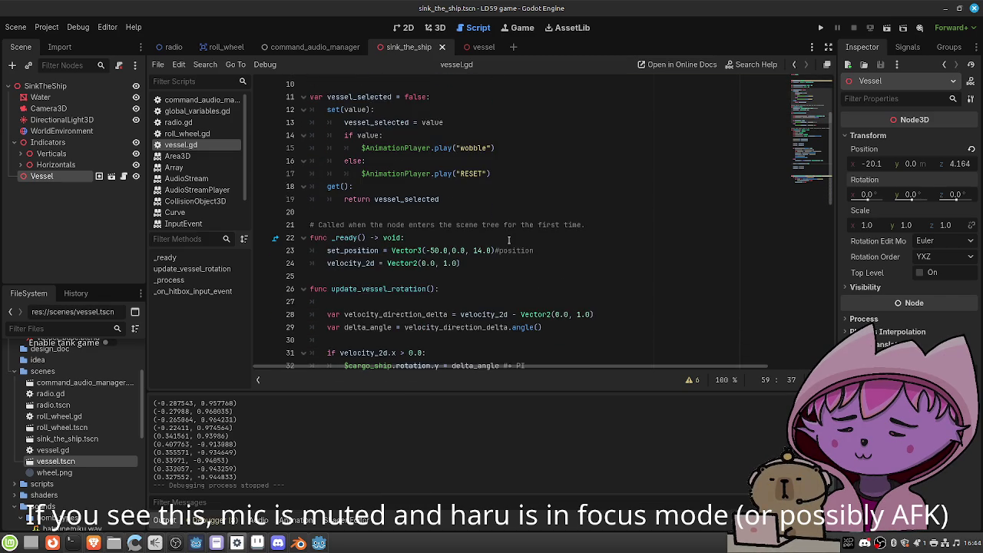
scroll(508, 240, down, 6)
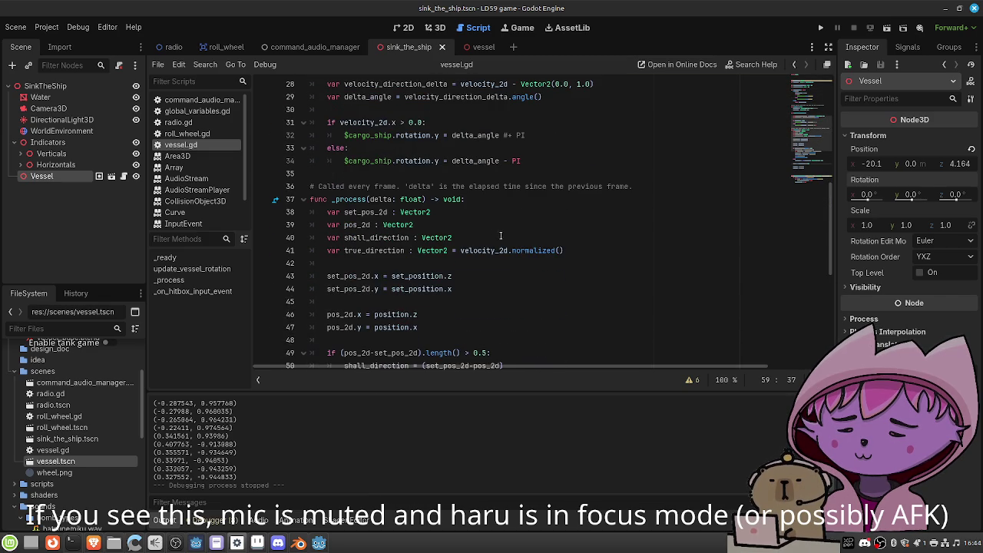
scroll(426, 254, down, 1)
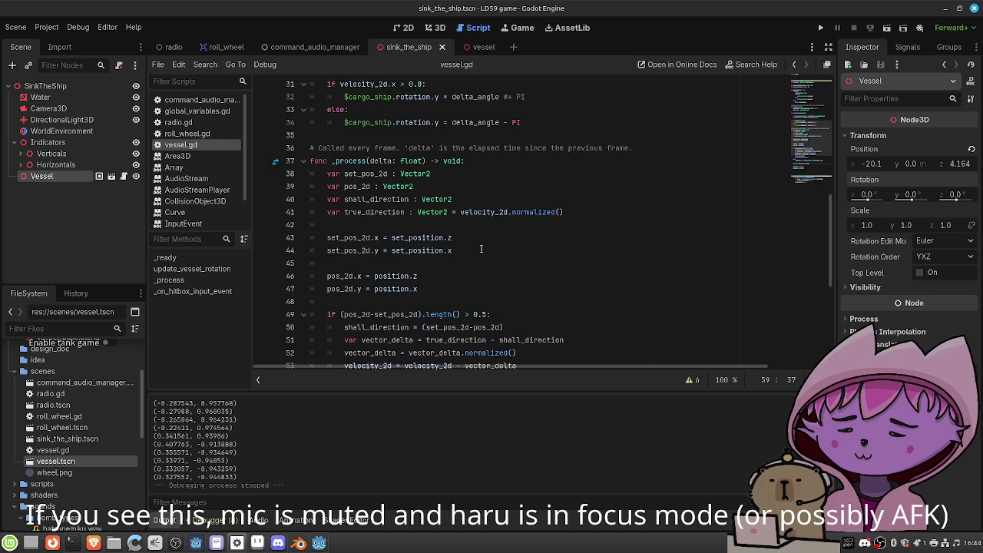
scroll(491, 250, down, 2)
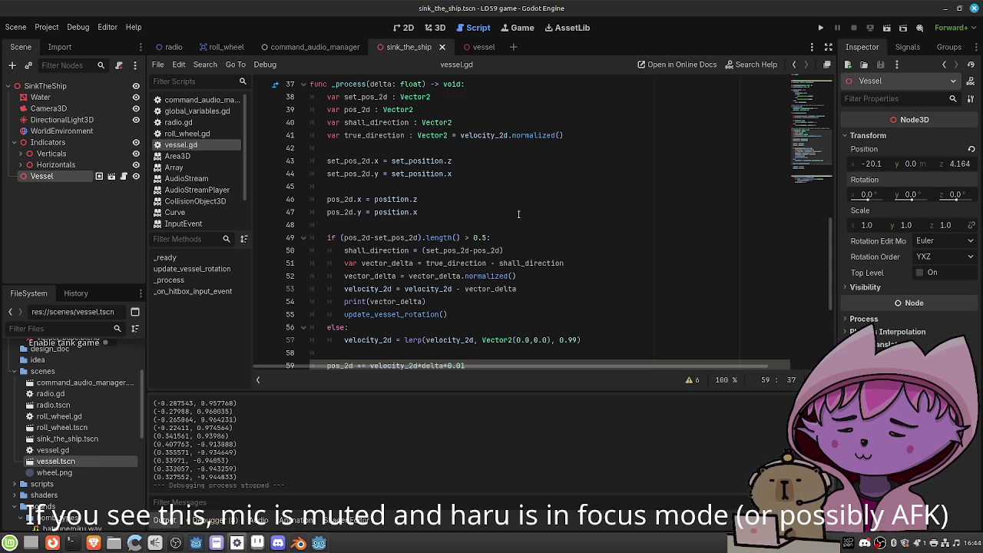
drag(519, 289, 343, 290)
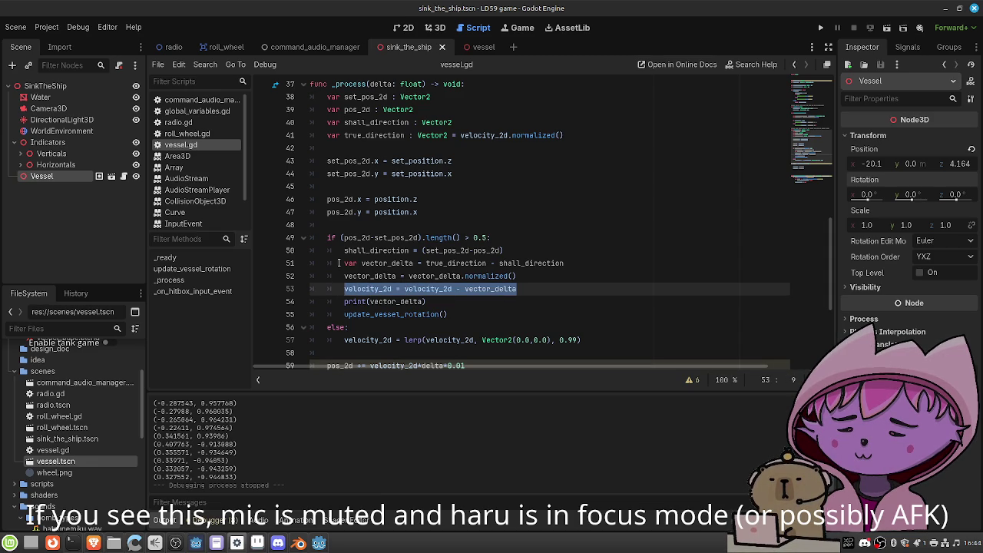
click(320, 543)
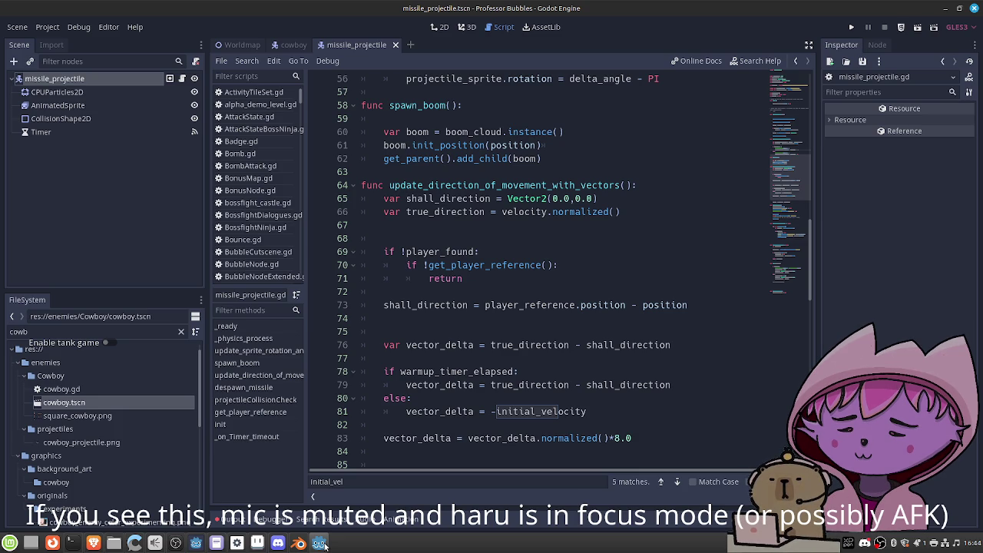
Alternate between vessel.gd and missile_projectile.gd to compare their steering code
click(324, 546)
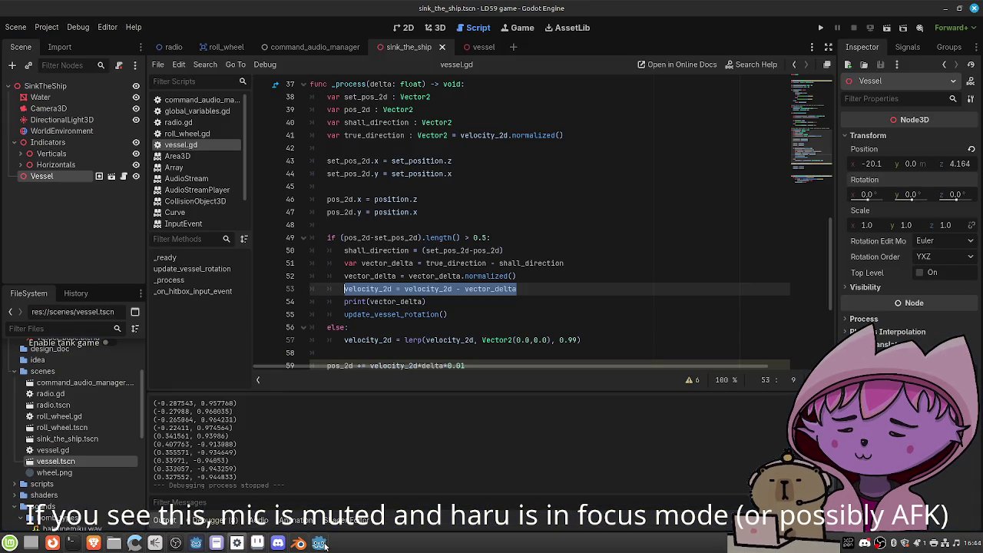
click(324, 545)
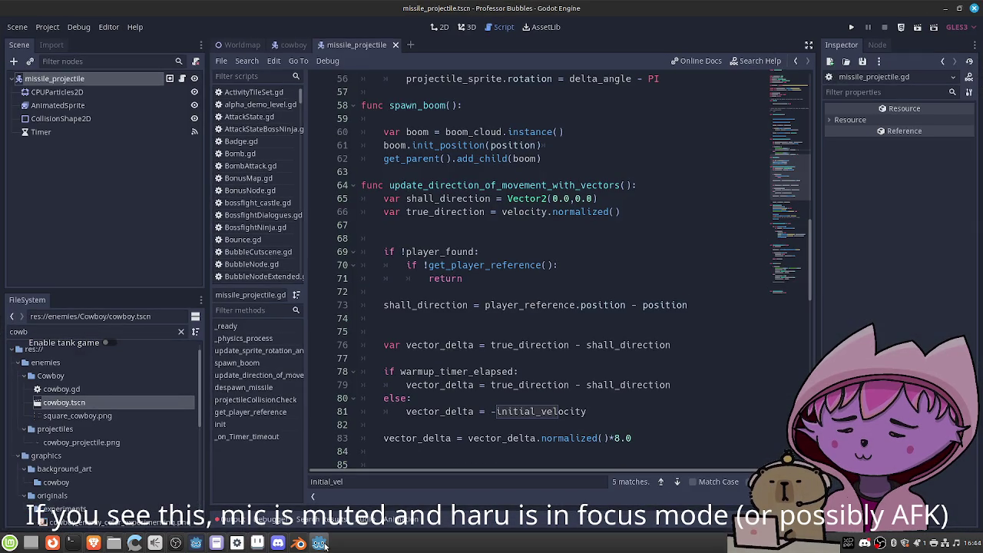
click(324, 544)
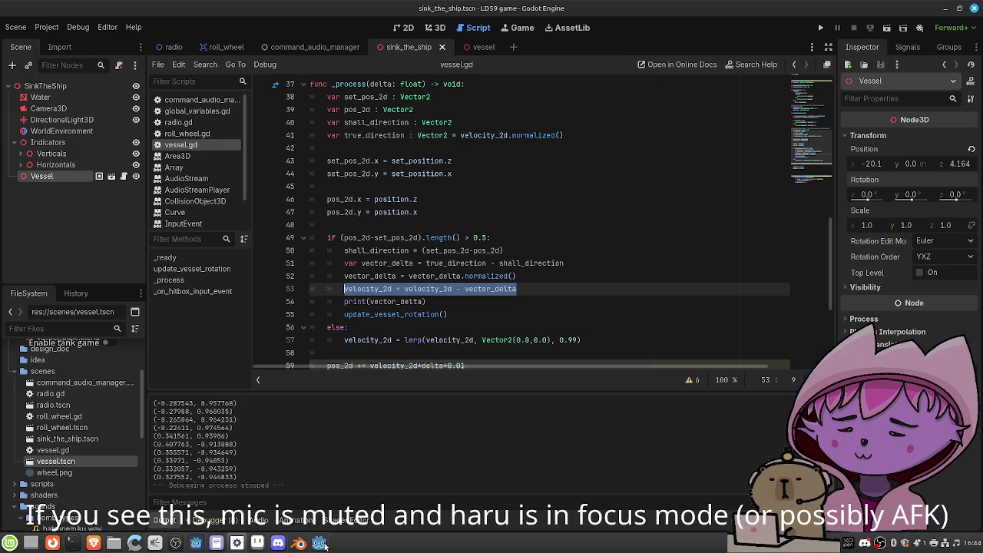
click(324, 544)
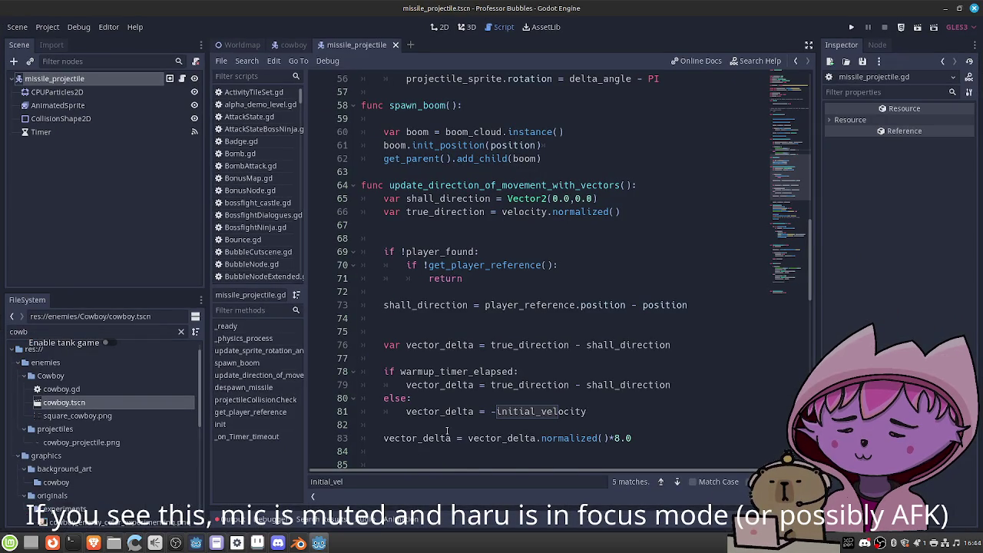
scroll(445, 430, down, 3)
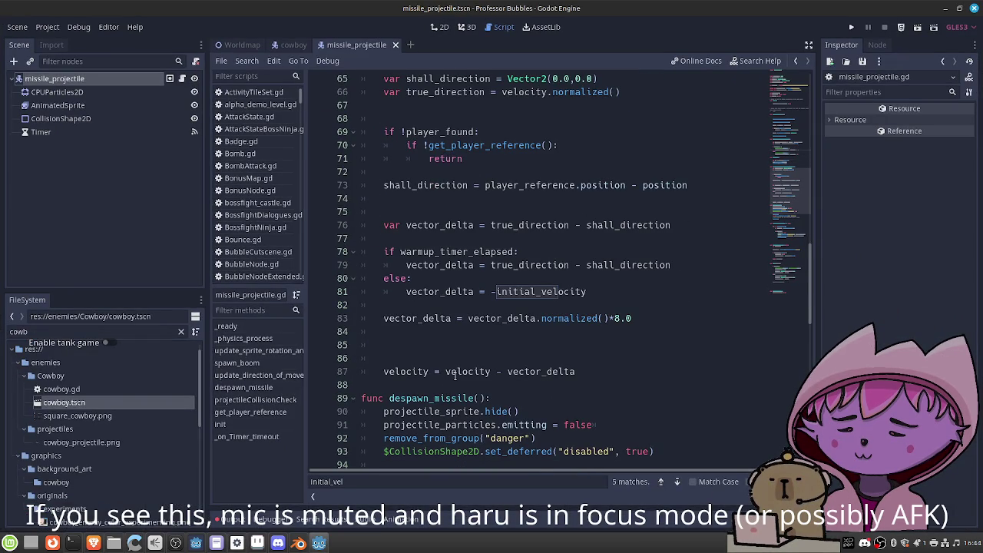
click(319, 543)
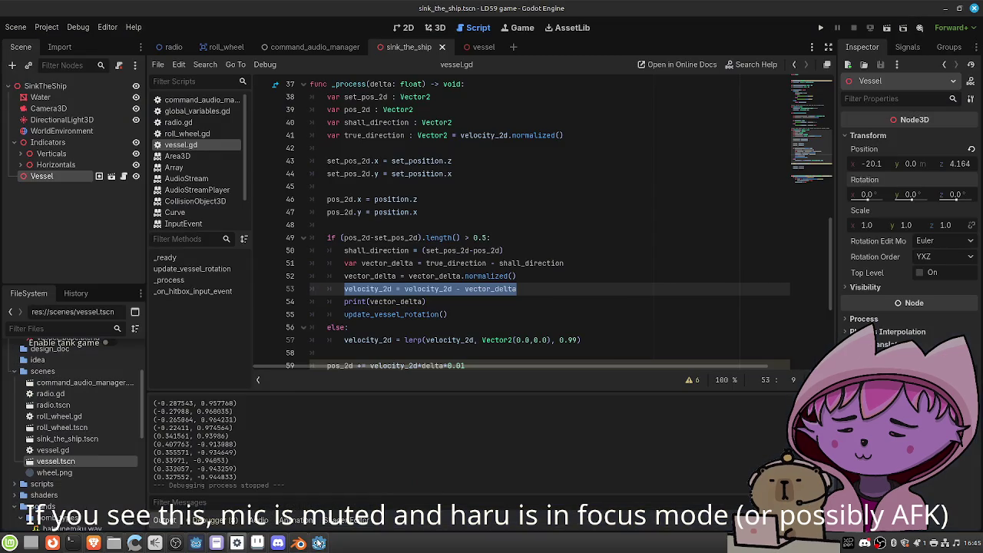
click(319, 543)
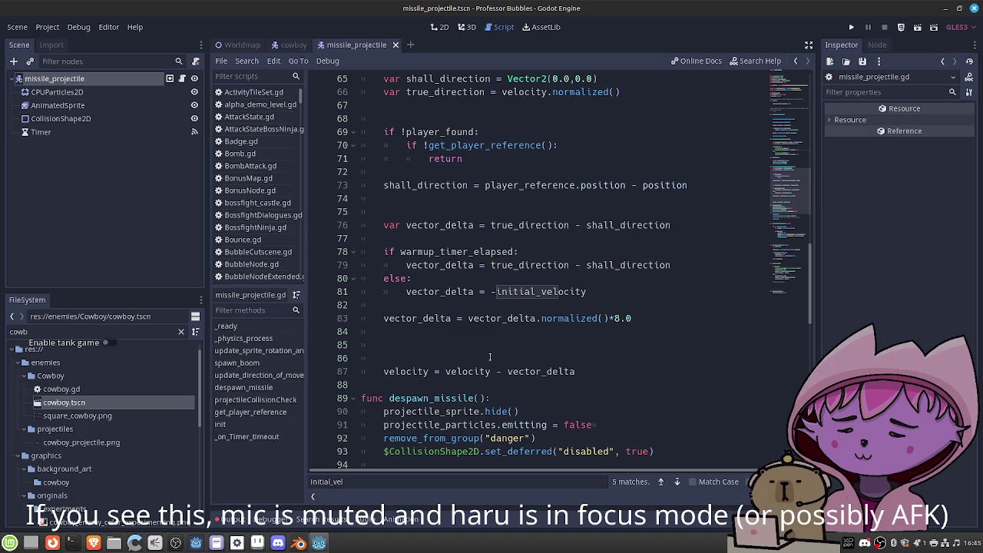
scroll(562, 287, up, 12)
scroll(568, 289, up, 5)
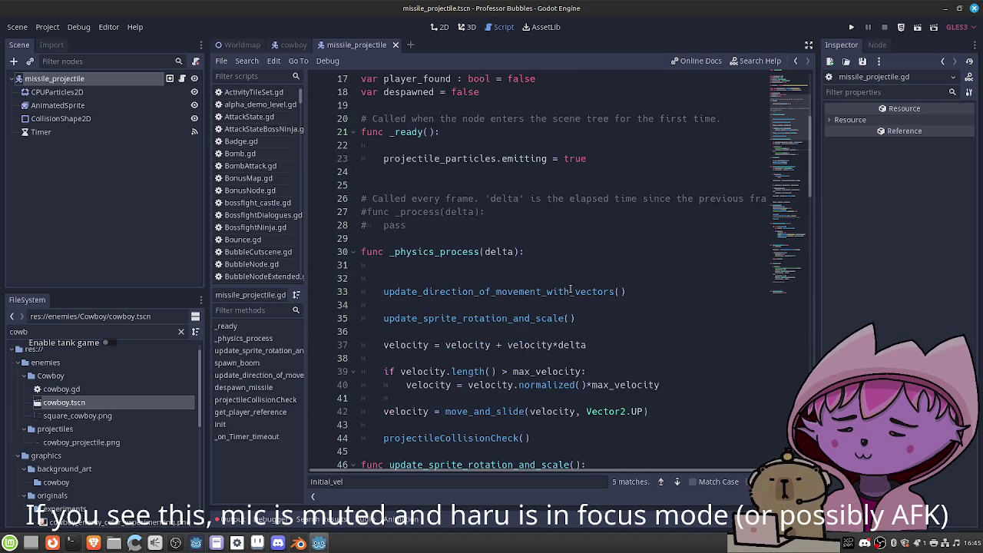
scroll(576, 319, down, 2)
Highlight the velocity update and speed cap lines 37–40 in missile_projectile.gd, then go back to vessel.gd
drag(384, 305, 592, 309)
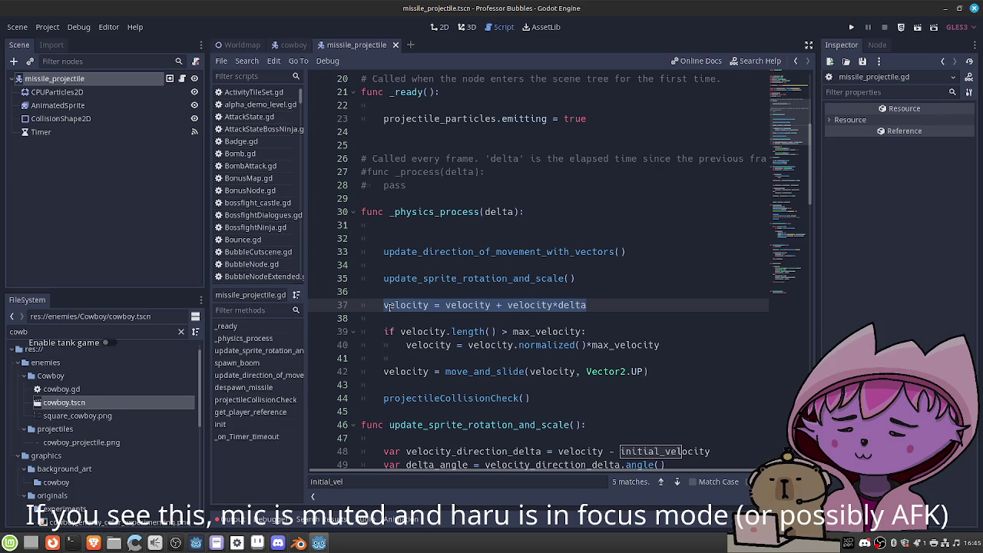
scroll(510, 324, down, 7)
scroll(510, 323, down, 7)
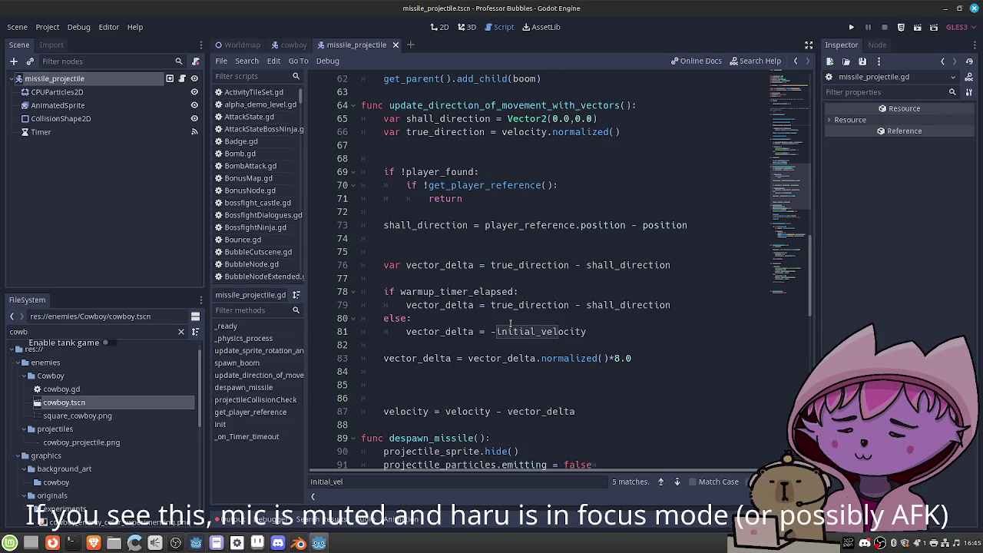
scroll(510, 323, up, 12)
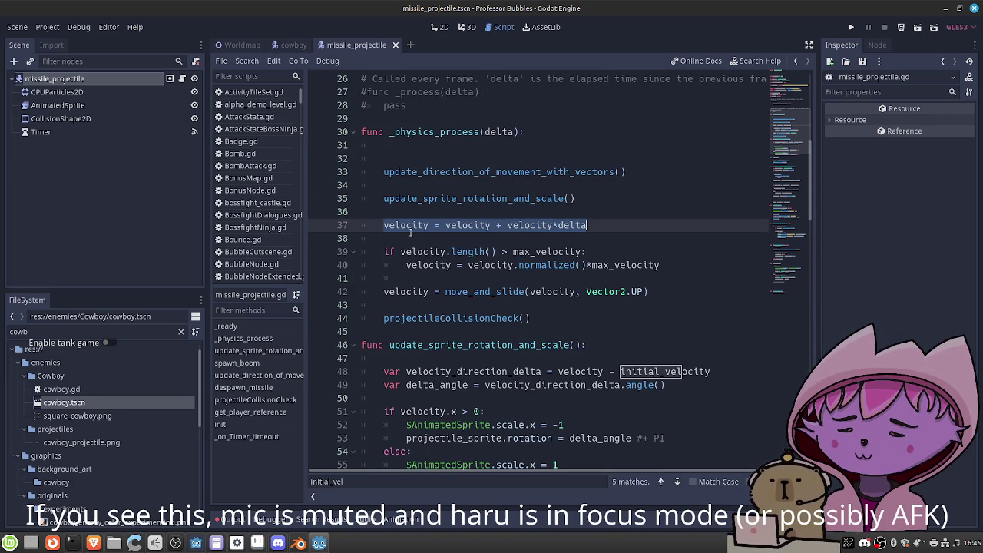
click(410, 231)
drag(384, 224, 661, 265)
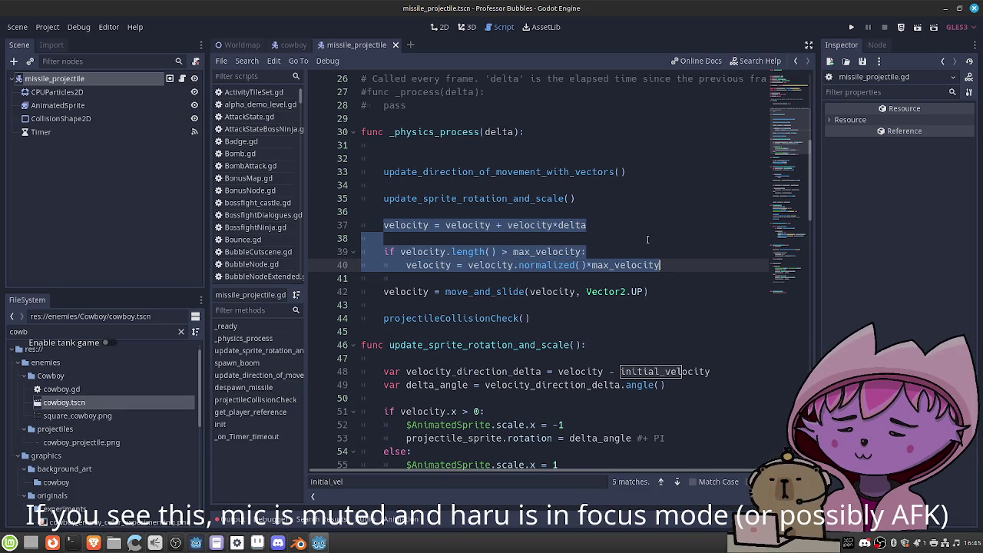
click(647, 238)
scroll(636, 229, up, 8)
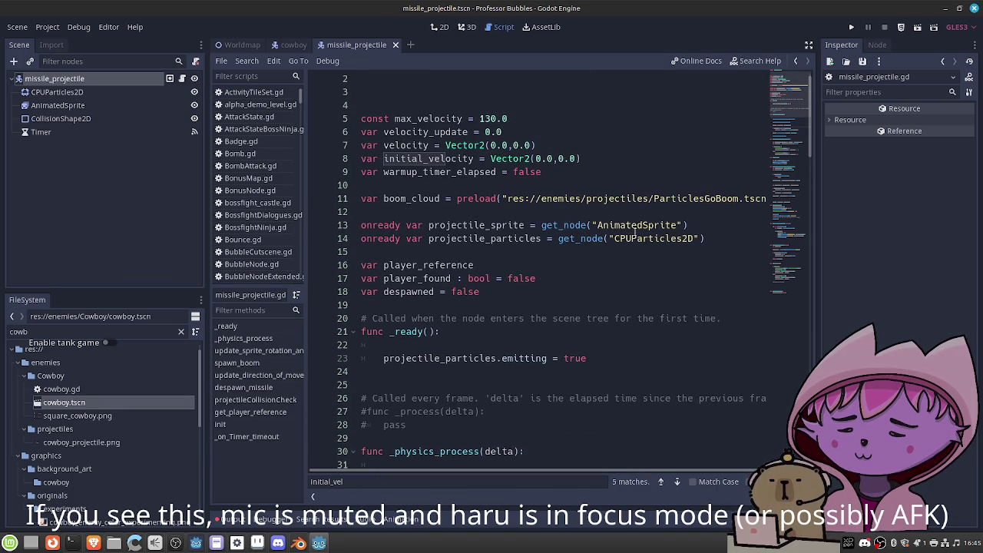
scroll(635, 234, down, 8)
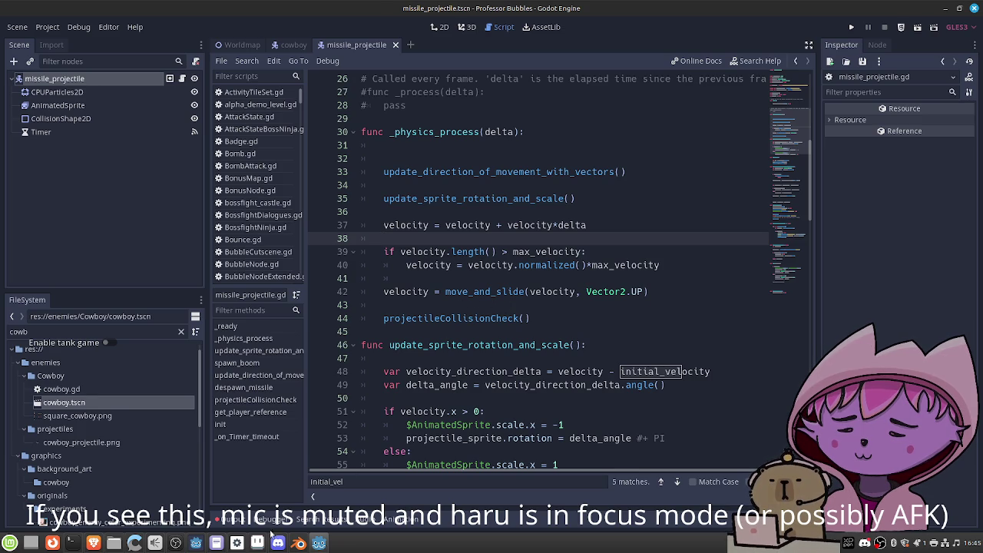
click(237, 543)
scroll(531, 238, down, 4)
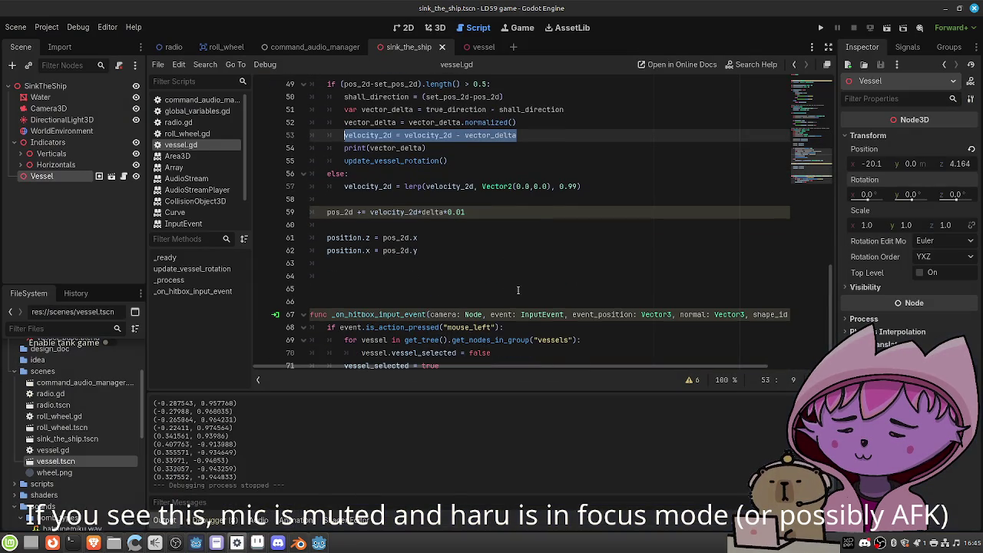
Add velocity_2d = velocity_2d + velocity_2d*delta and a speed-limit if block to vessel.gd
click(539, 212)
click(503, 250)
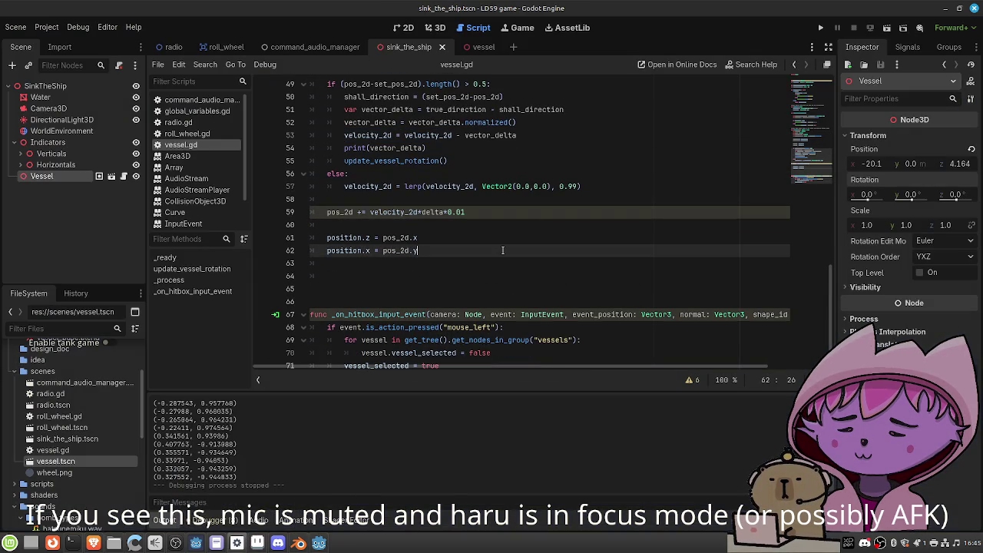
key(Up)
key(Up)
key(Return)
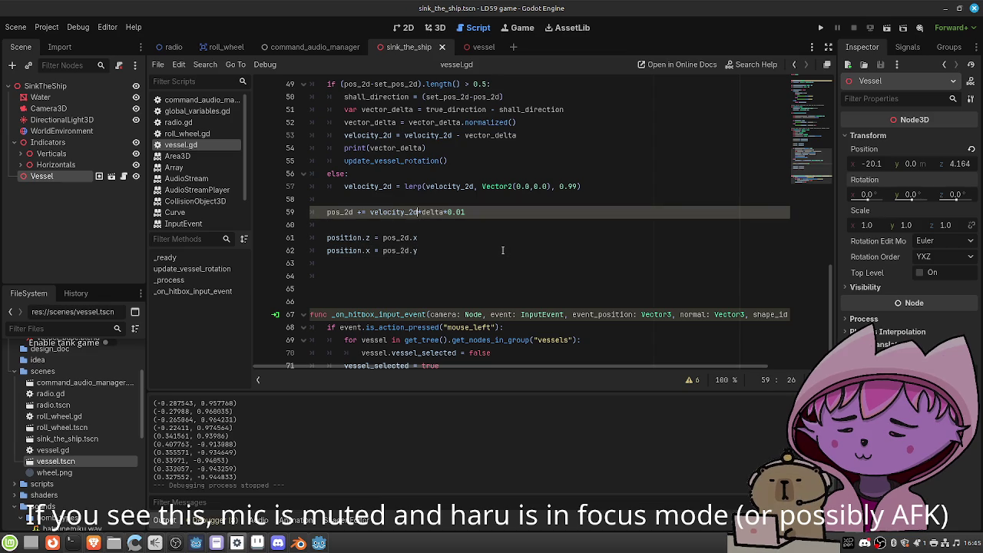
text(velocity = velocity + velocity*delta  if velocity.length() > max_velocity: 	velocity = velocity.normalized()*max_velocity)
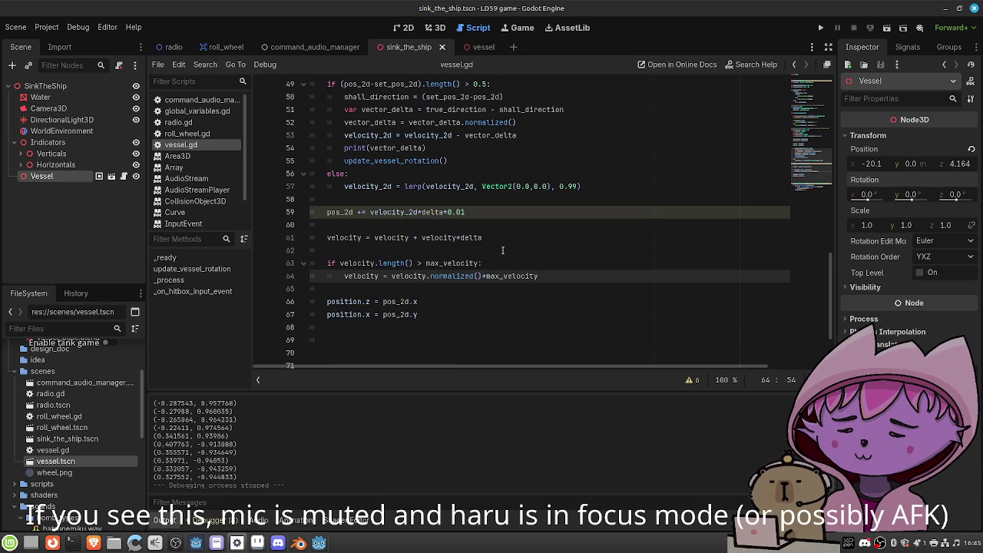
key(Up)
key(Up)
key(Up)
key(Home)
key(ctrl+Right)
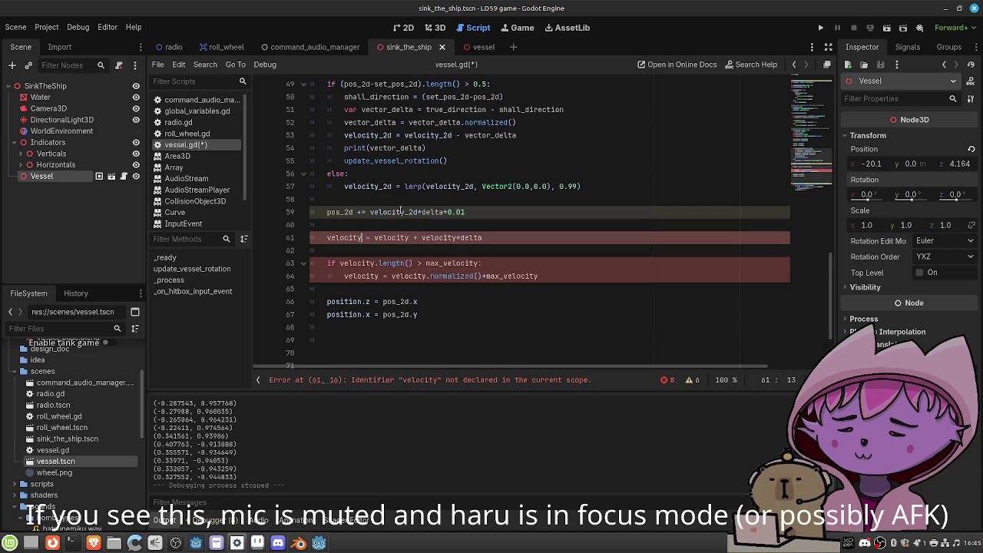
text(_2d)
key(Right)
key(Right)
key(Right)
text(_2d)
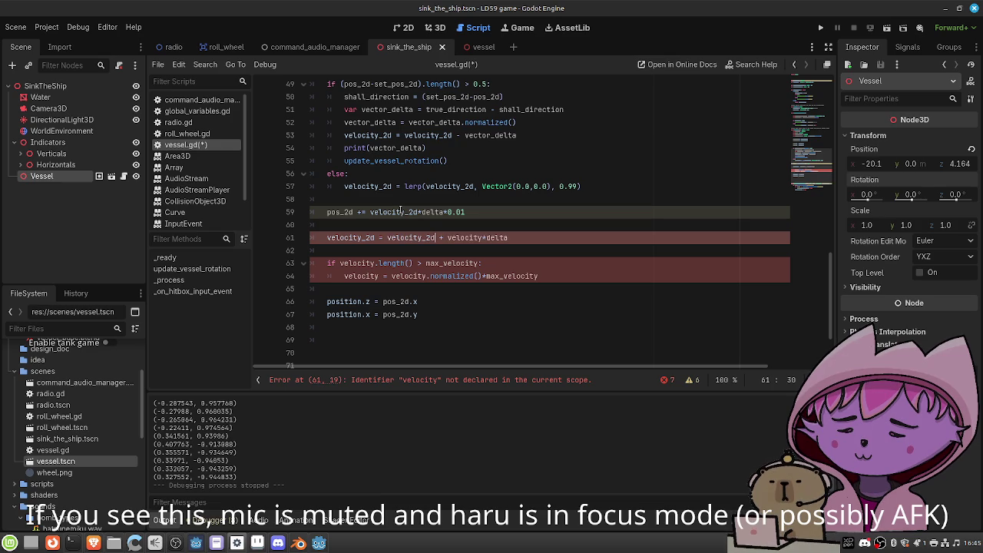
key(Right)
key(Right)
key(Right)
text(_2d)
Drop the delta*0.01 scaling from the pos_2d update and move that line below the speed clamp
drag(465, 212, 422, 212)
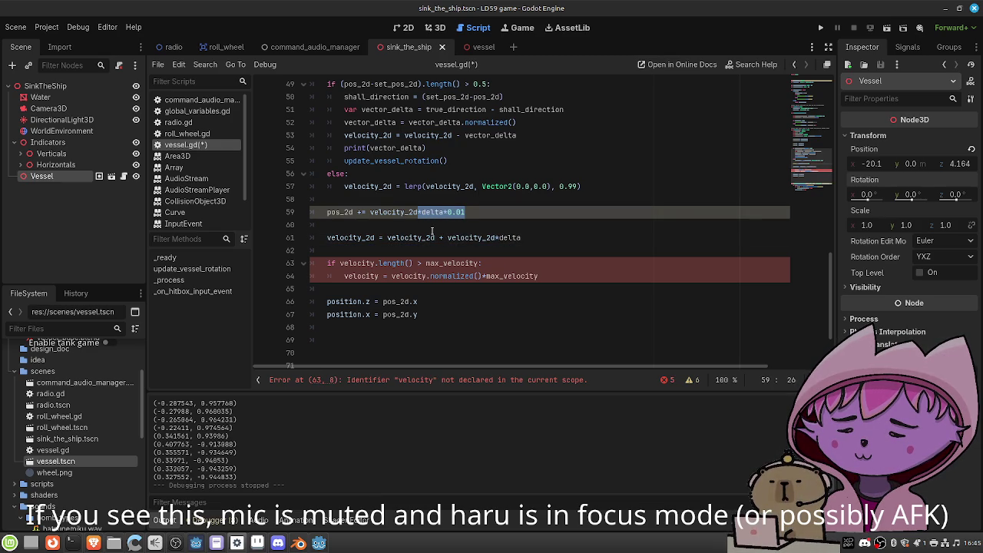
key(BackSpace)
key(BackSpace)
key(Home)
key(shift+Down)
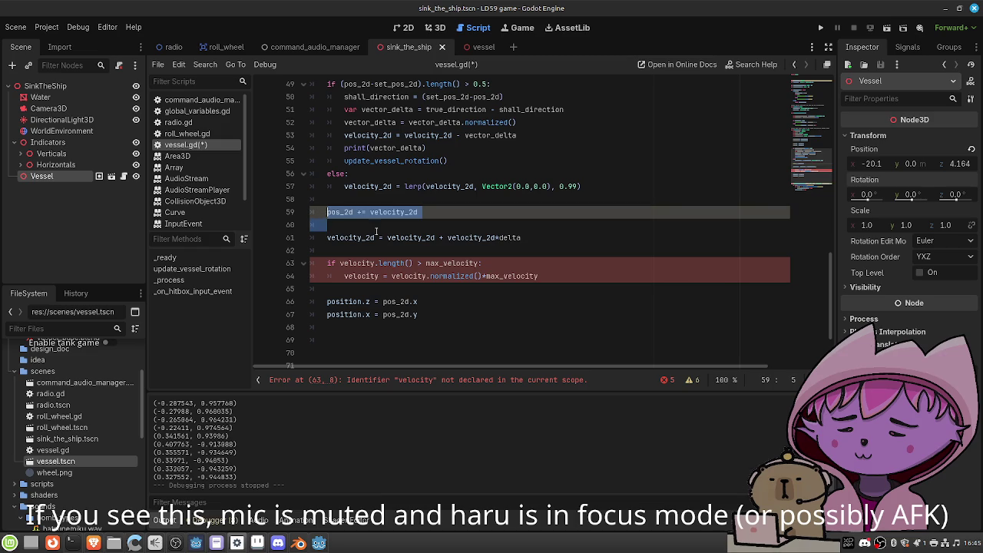
key(BackSpace)
click(494, 275)
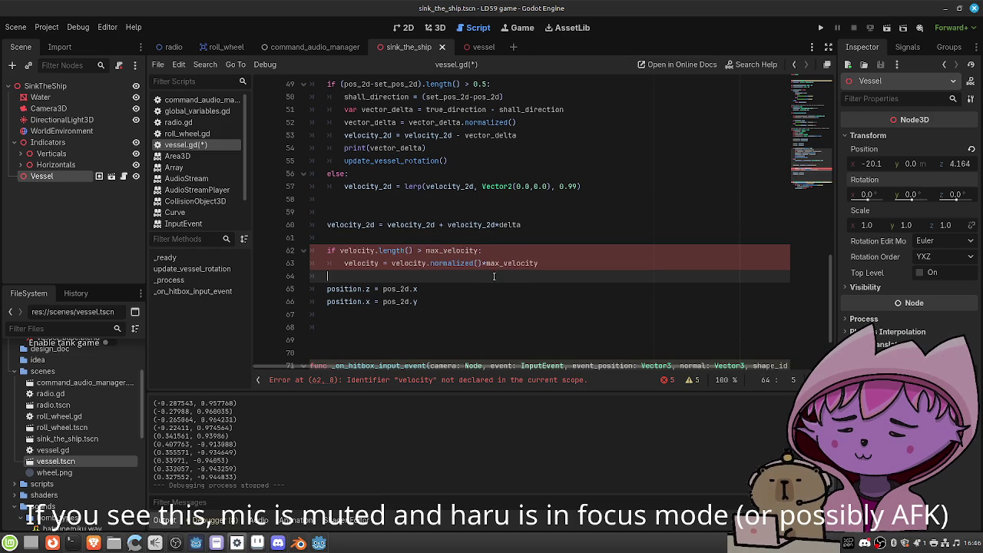
key(Return)
text(pos_2d += velocity_2d)
Make the clamp test velocity_2d.length() > 130.0 and set normalized()*130.0, then save and run
click(376, 251)
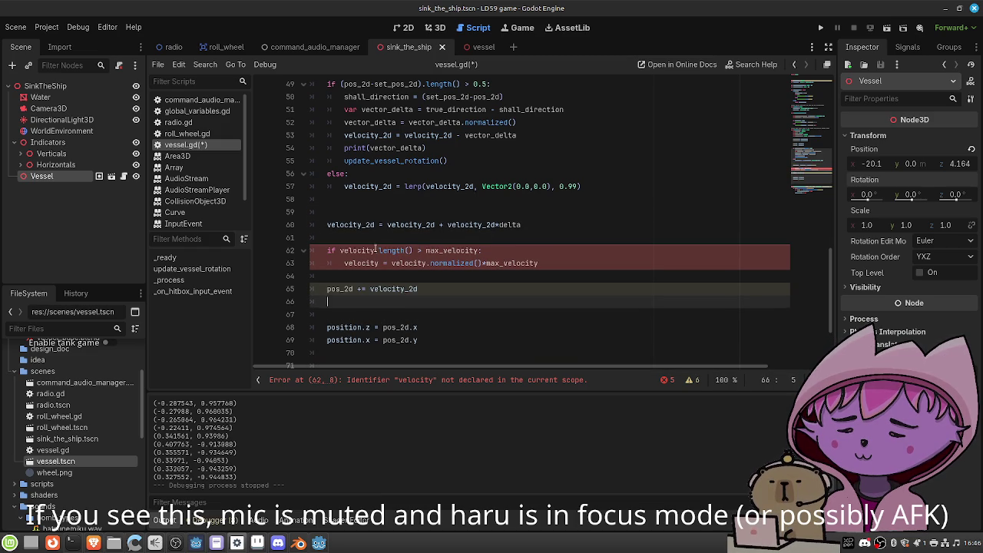
text(_2d)
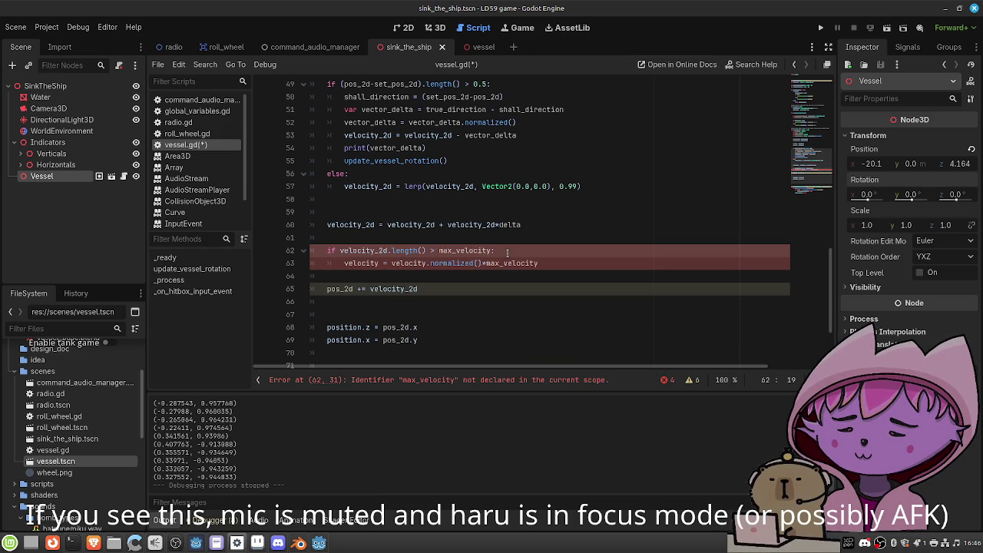
drag(492, 250, 451, 250)
double_click(451, 251)
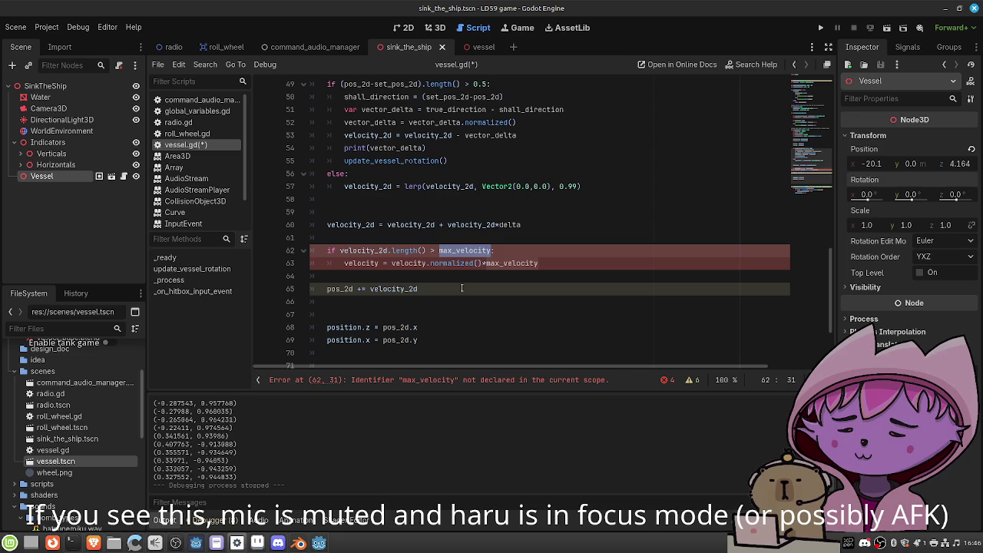
text(130.0)
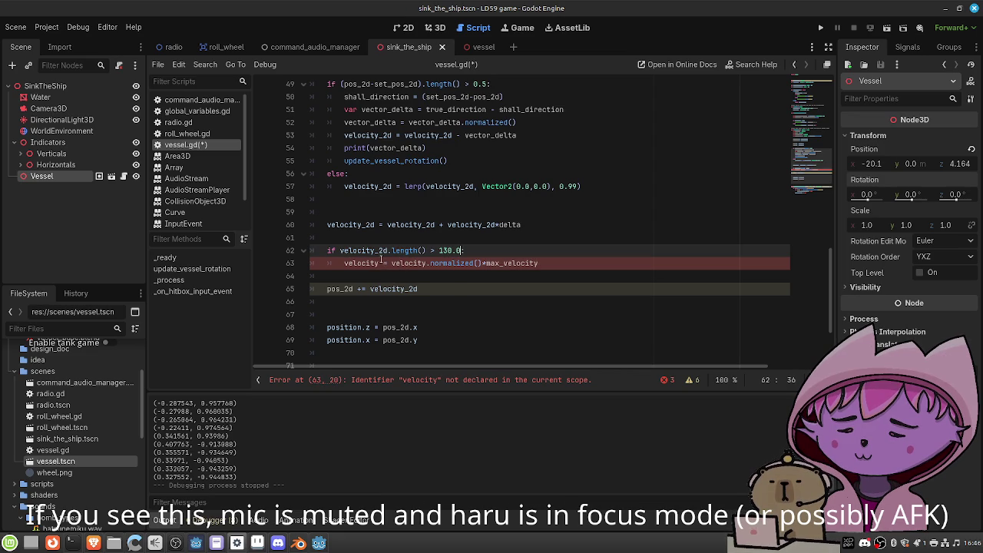
click(379, 263)
text(_2d)
key(Right)
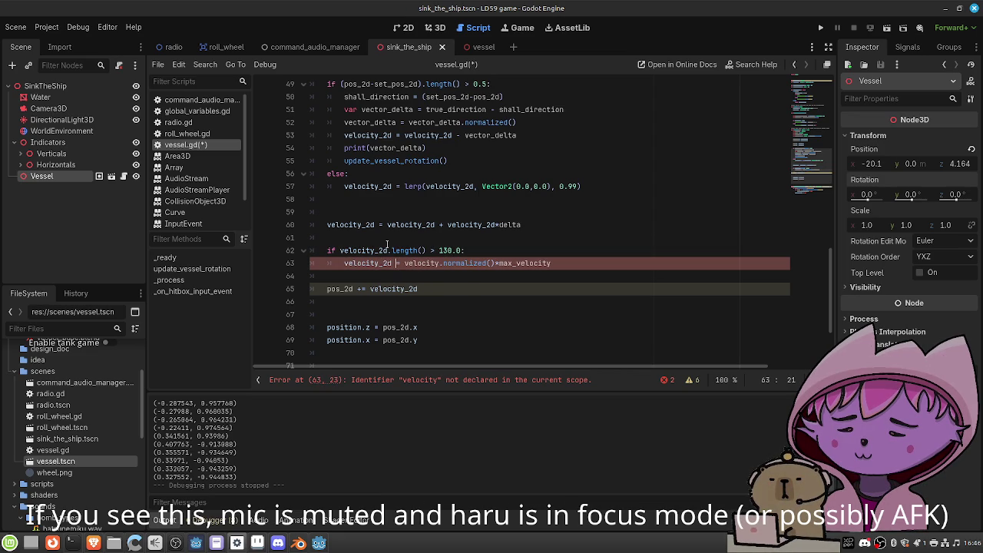
text(_2d)
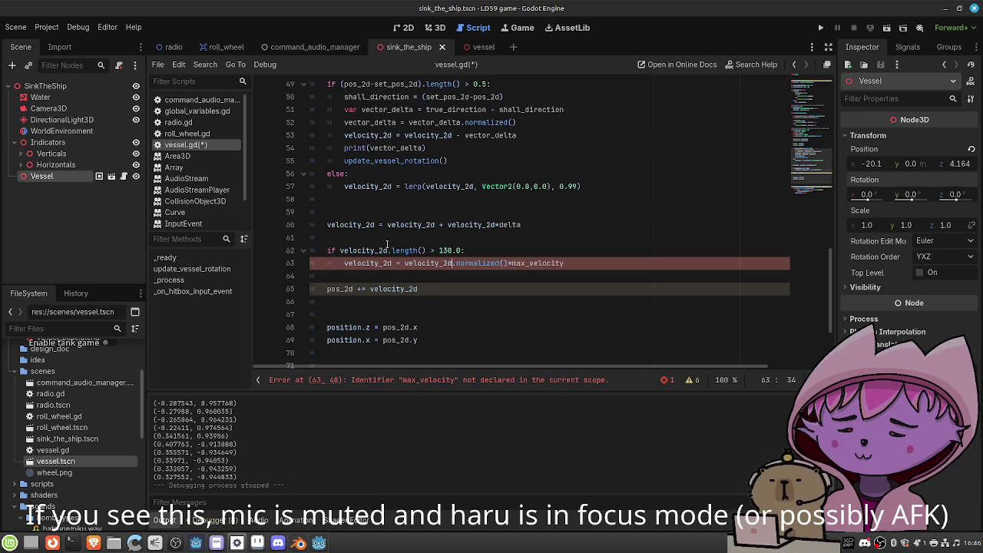
key(ctrl+Right)
key(ctrl+Right)
key(ctrl+Right)
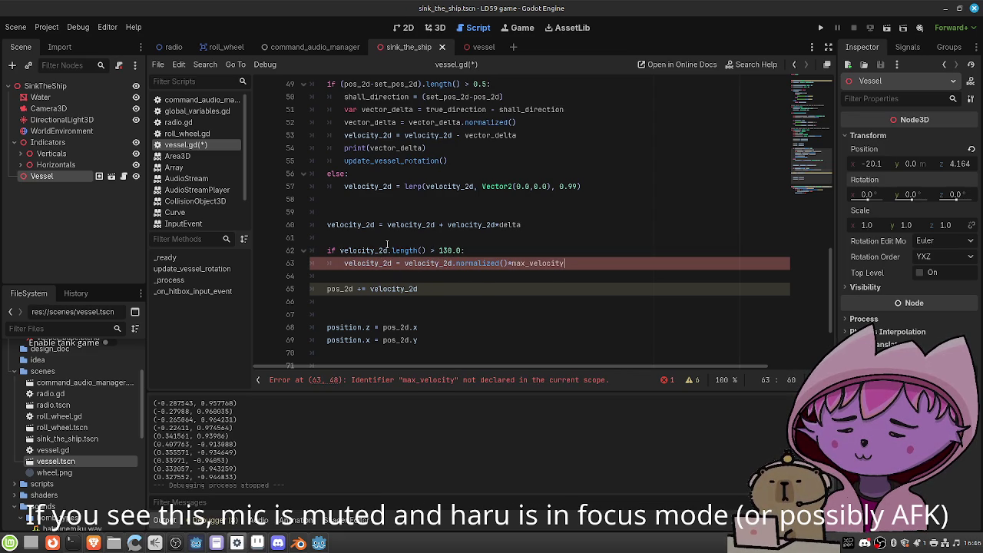
key(BackSpace)
key(BackSpace)
key(BackSpace)
key(BackSpace)
key(BackSpace)
key(BackSpace)
text(130.0)
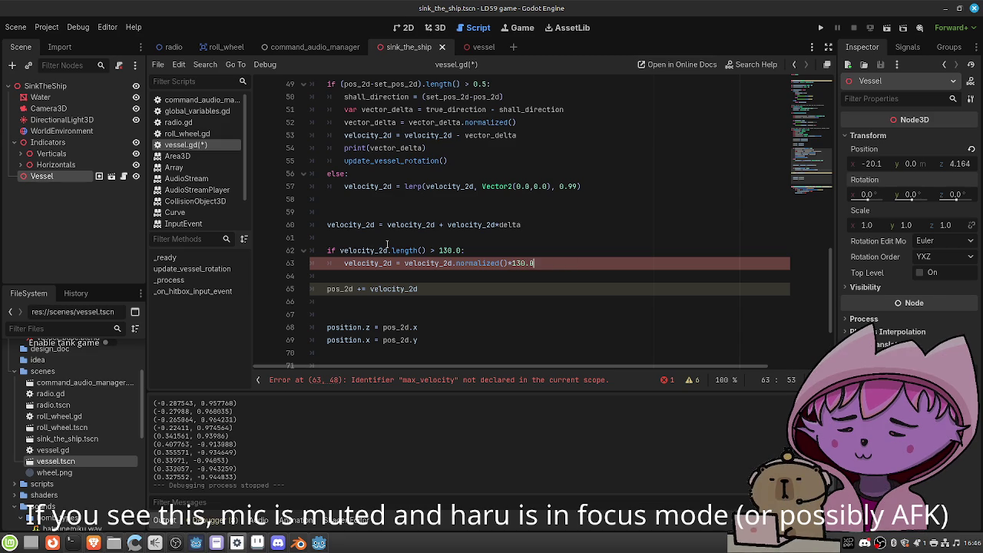
key(ctrl+s)
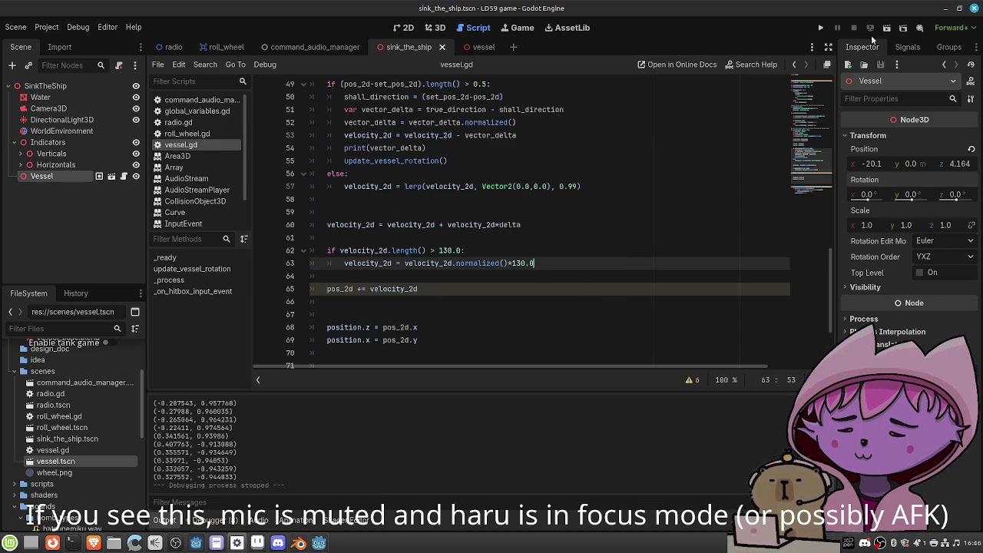
click(886, 29)
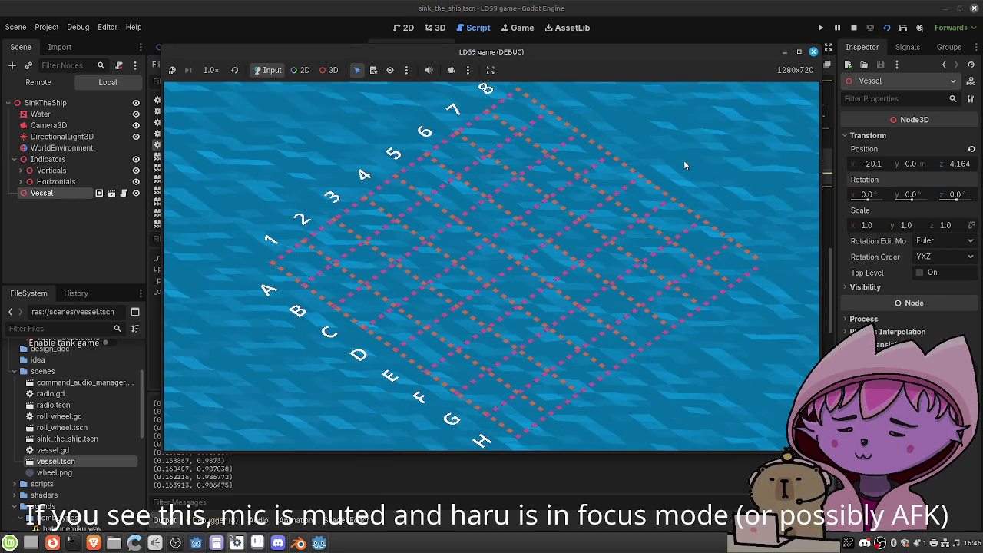
Scale the vector_delta normalization by 0.8 and test it in the game
click(814, 52)
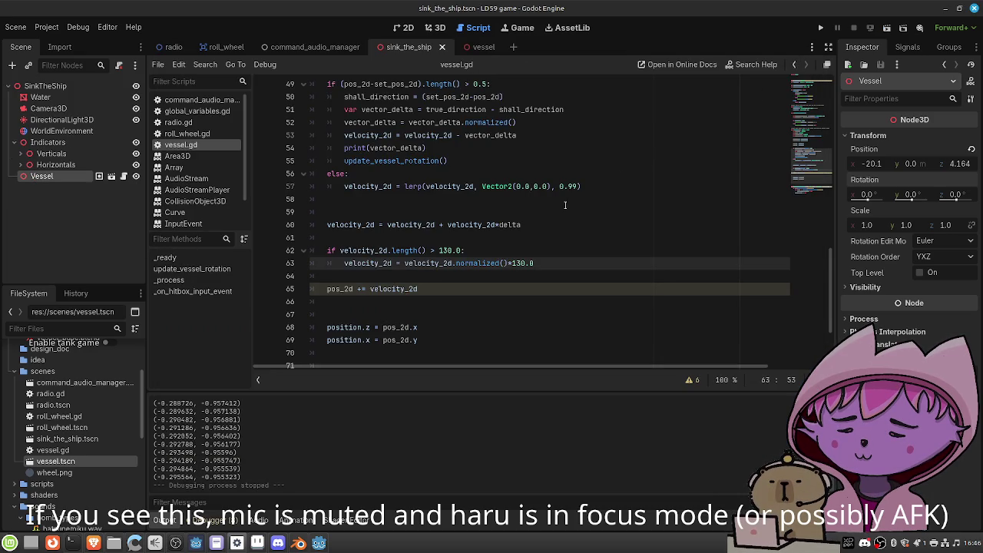
click(550, 122)
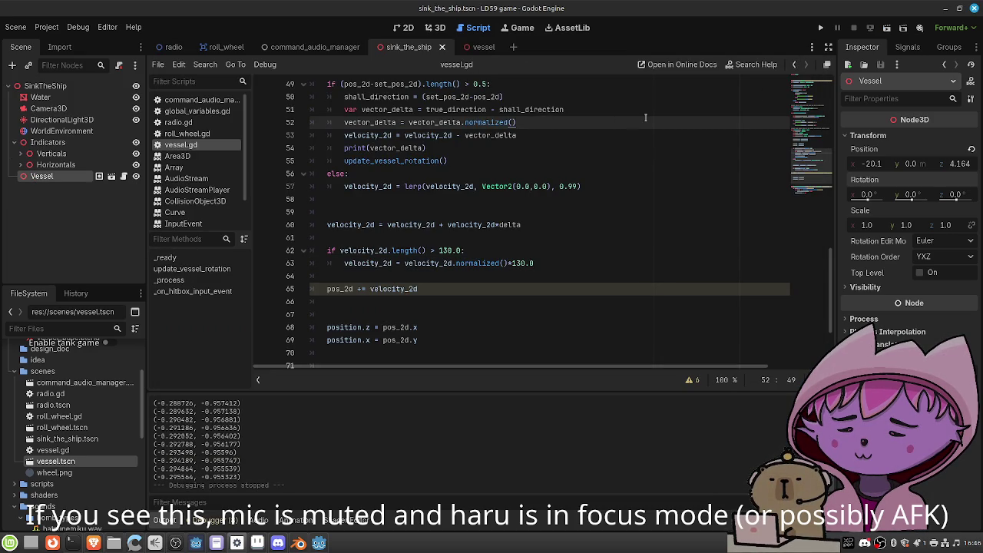
text(*0.8)
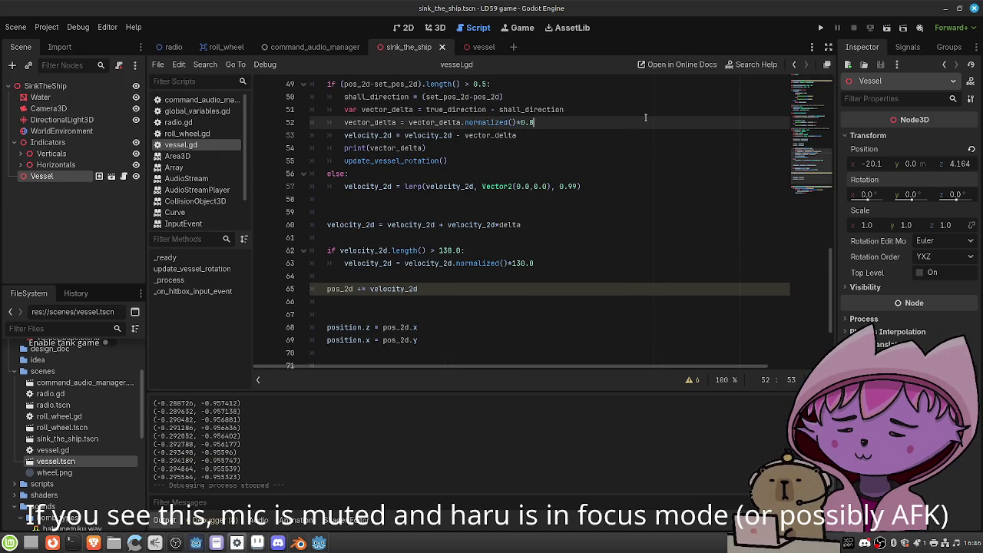
key(F6)
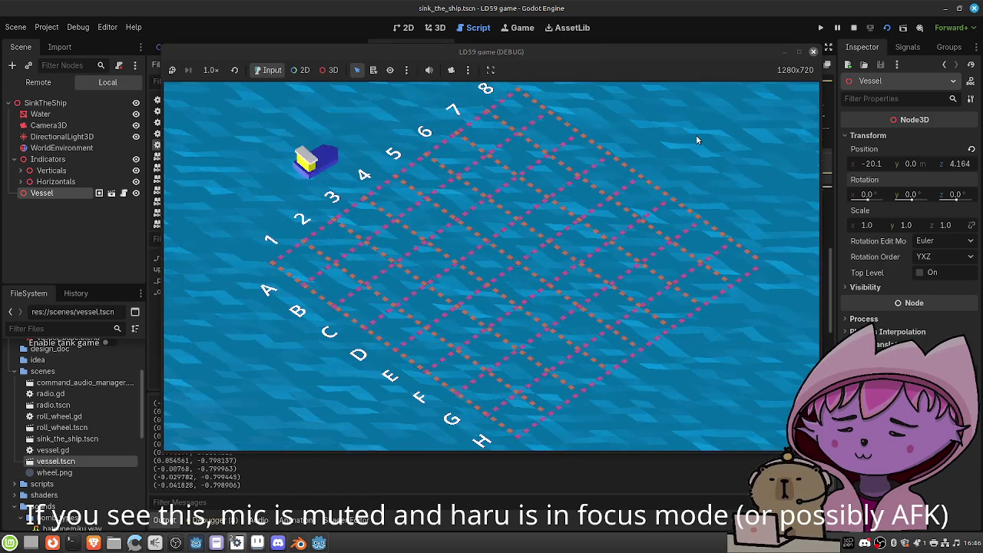
click(814, 53)
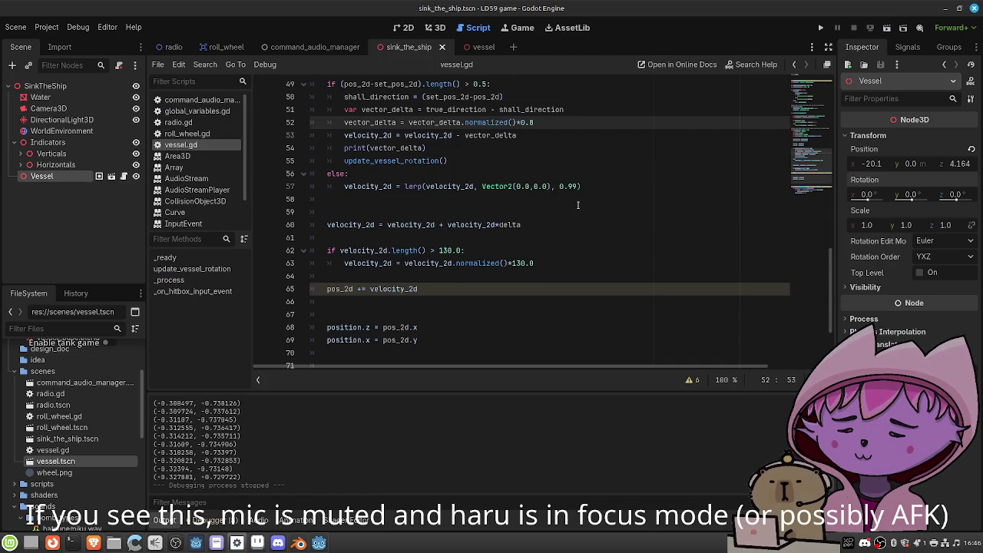
Lower the speed limit and multiplier from 130.0 to 13.0, trim the 0.8 factor, and test
click(451, 250)
key(BackSpace)
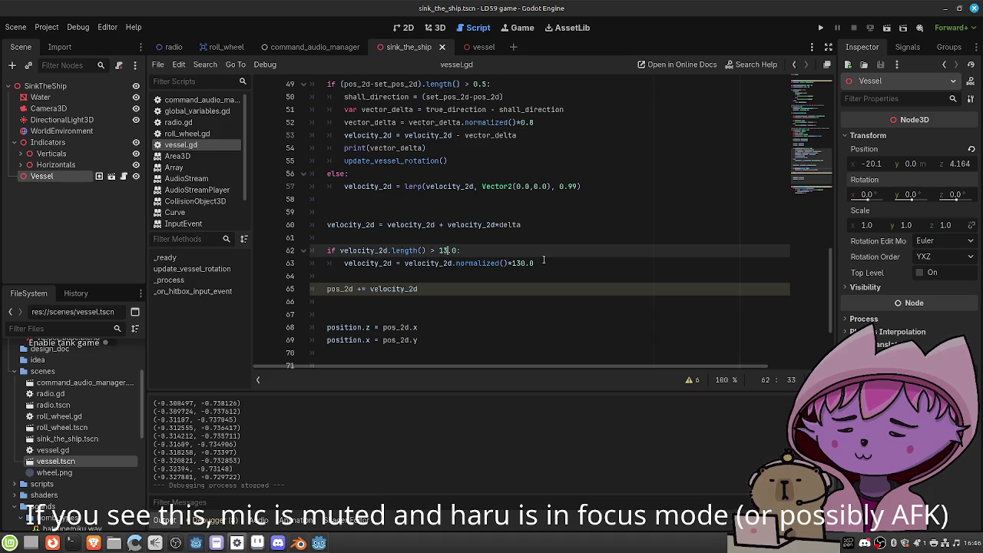
click(526, 262)
key(BackSpace)
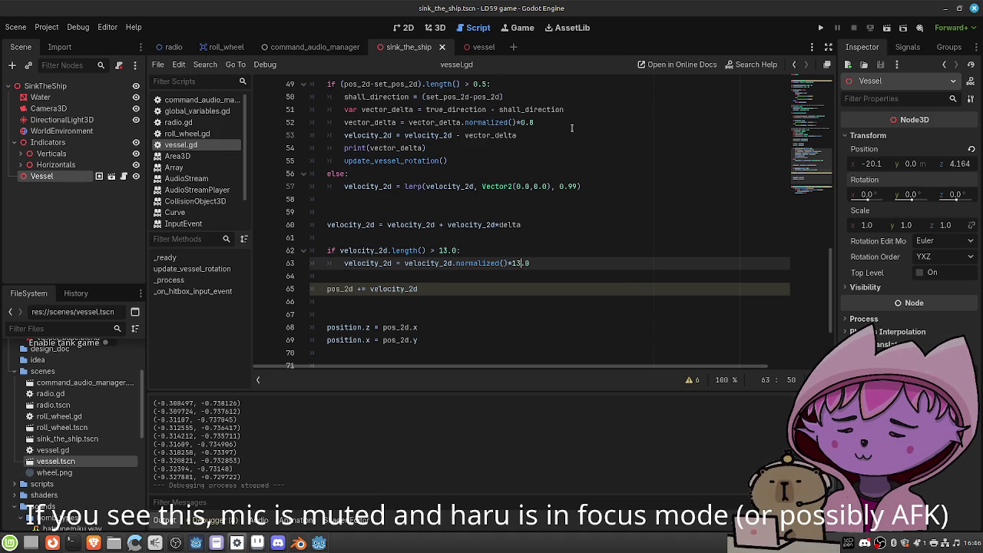
click(550, 122)
key(BackSpace)
key(BackSpace)
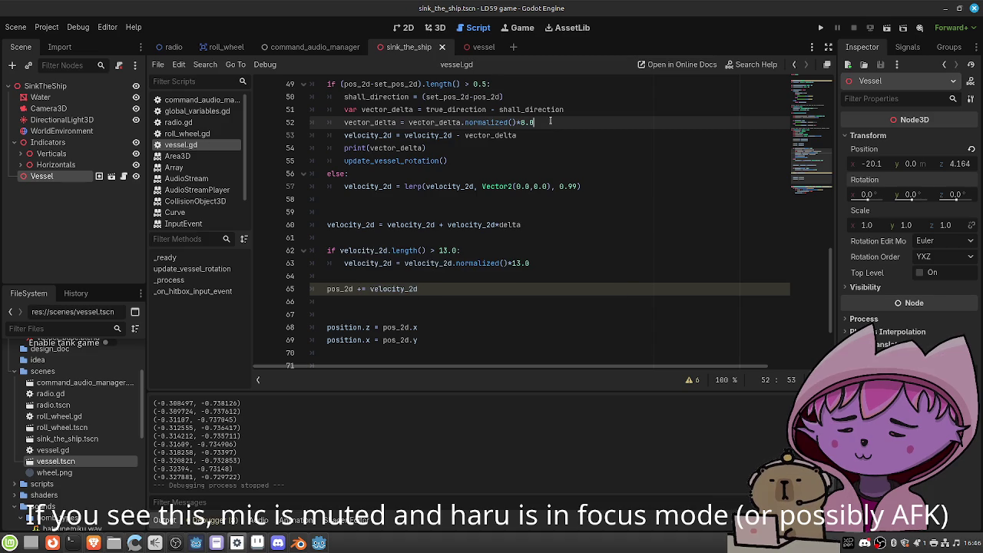
click(887, 31)
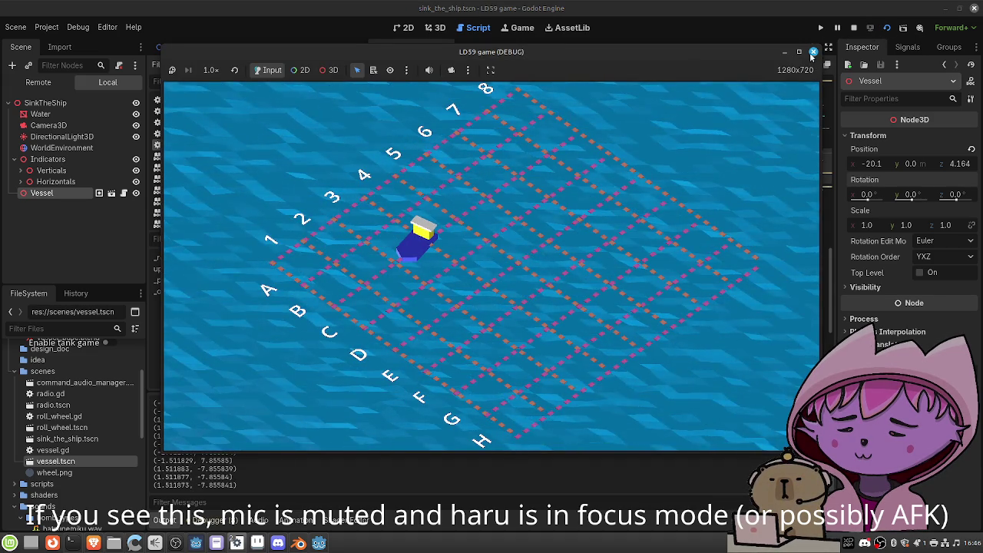
key(F8)
Set the line 52 scaling factor to 0.3, save, and test-run the game
key(BackSpace)
key(BackSpace)
key(BackSpace)
text(0.3)
key(ctrl+s)
click(886, 31)
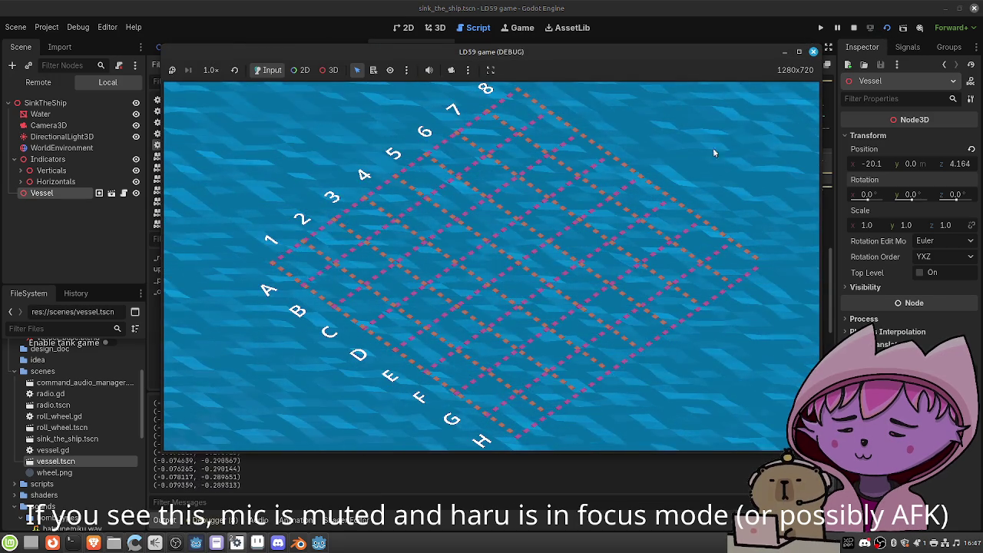
click(814, 53)
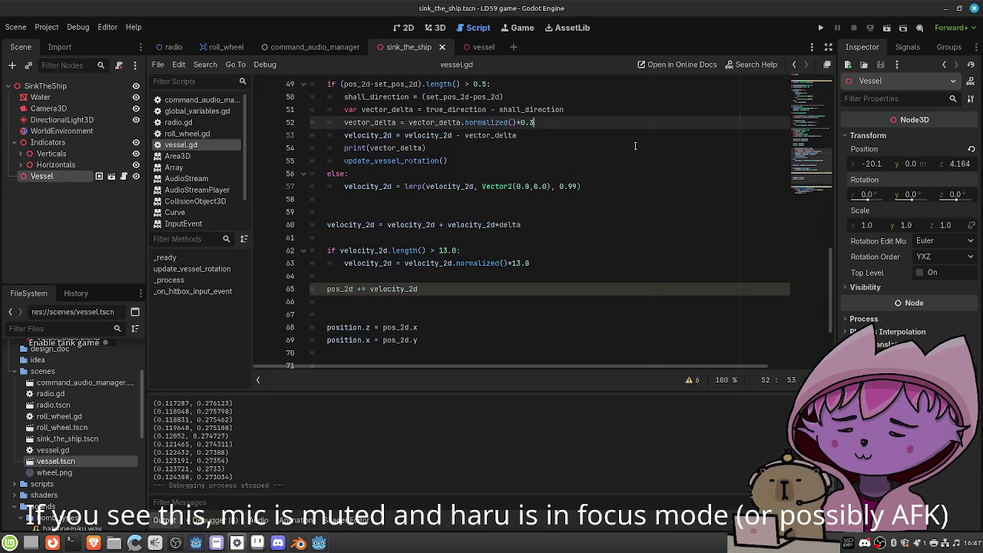
Reduce the speed cap from 13.0 to 1.0 on lines 62–63, save, and test it
click(451, 250)
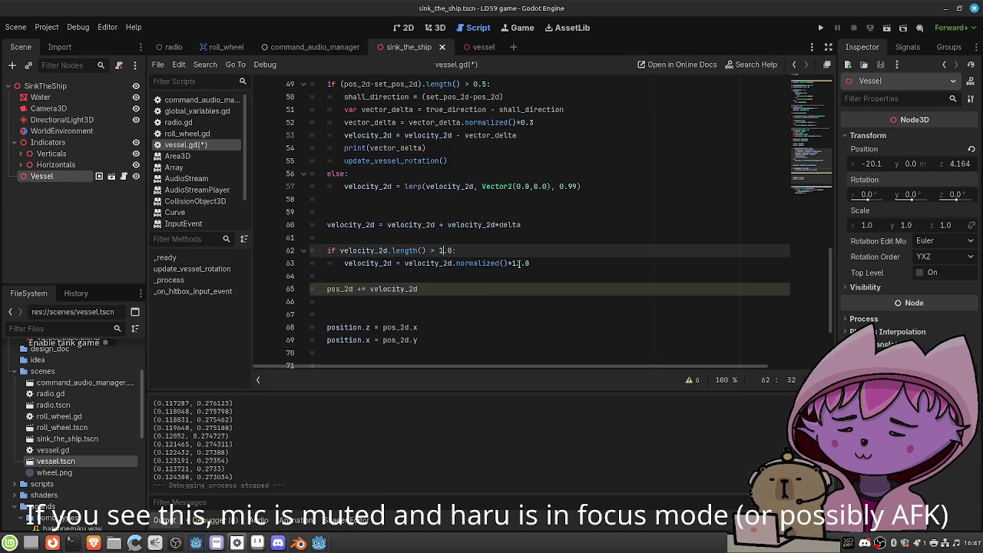
key(BackSpace)
click(519, 263)
key(BackSpace)
key(ctrl+s)
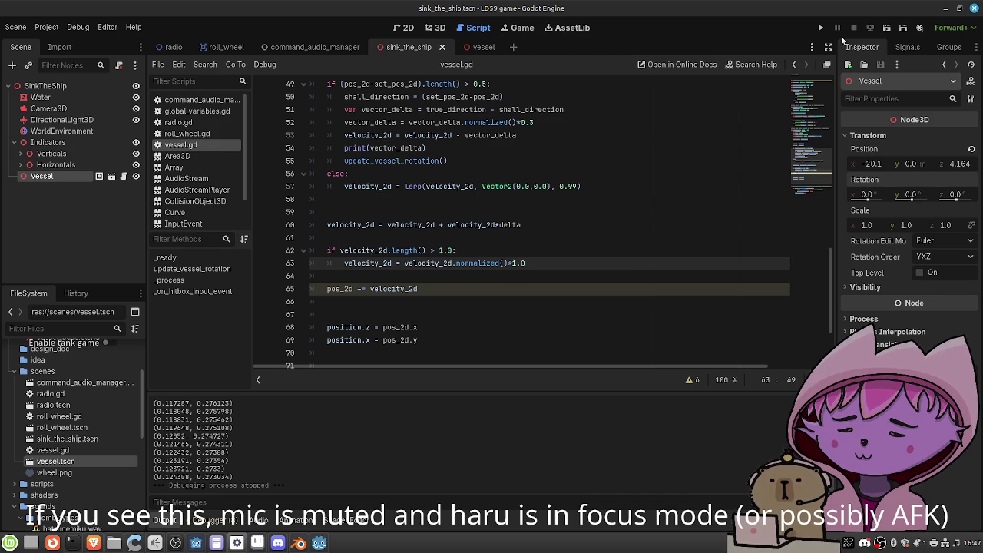
click(887, 27)
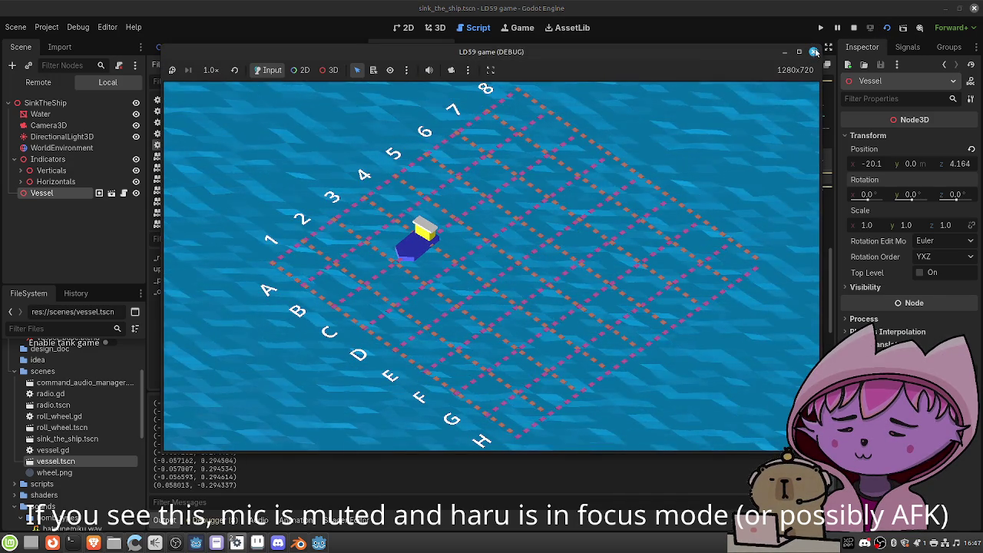
click(813, 52)
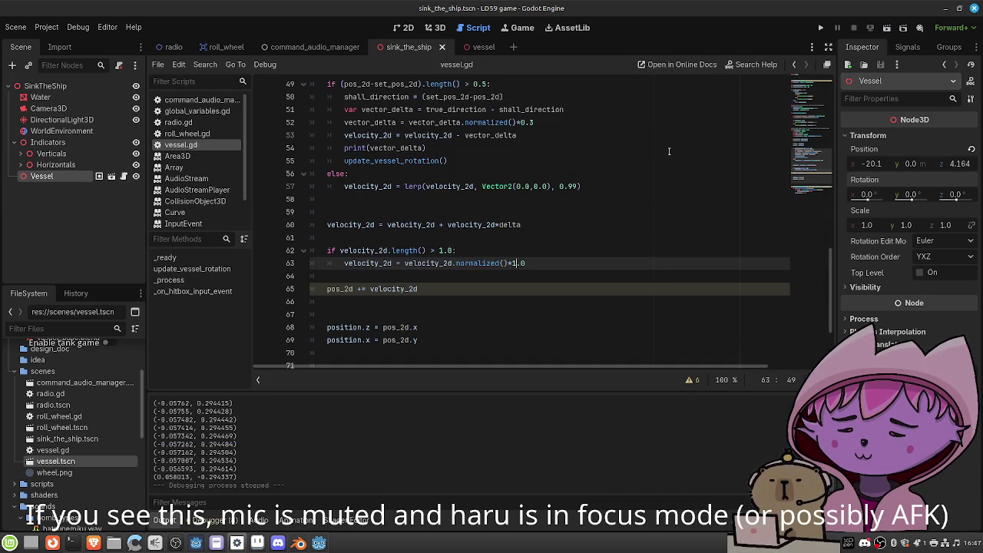
Set the line 62 speed threshold to 0.4, remove the line 63 multiplier, save, and test-run
click(444, 250)
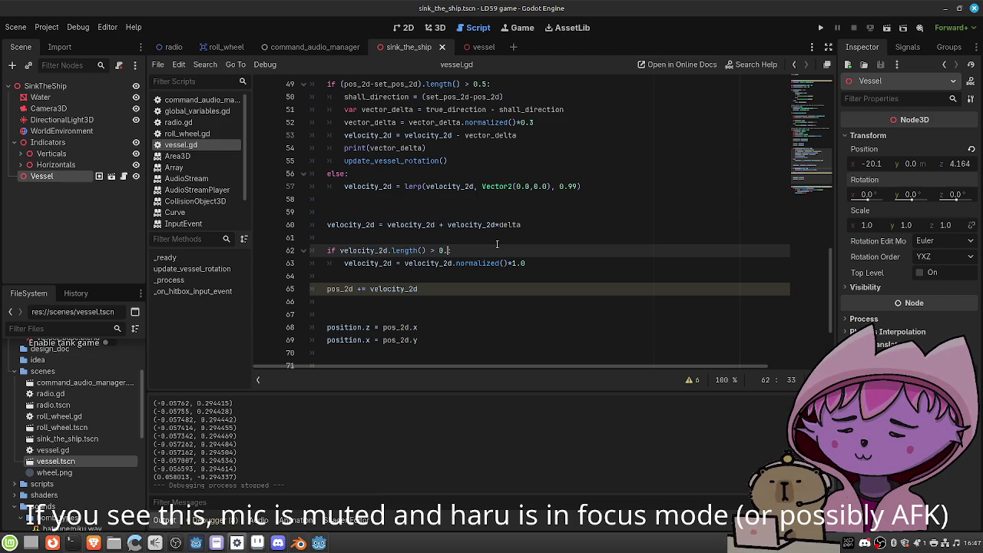
key(Down)
key(ctrl+Right)
key(ctrl+Right)
key(ctrl+Right)
key(BackSpace)
key(BackSpace)
text(0.)
key(ctrl+s)
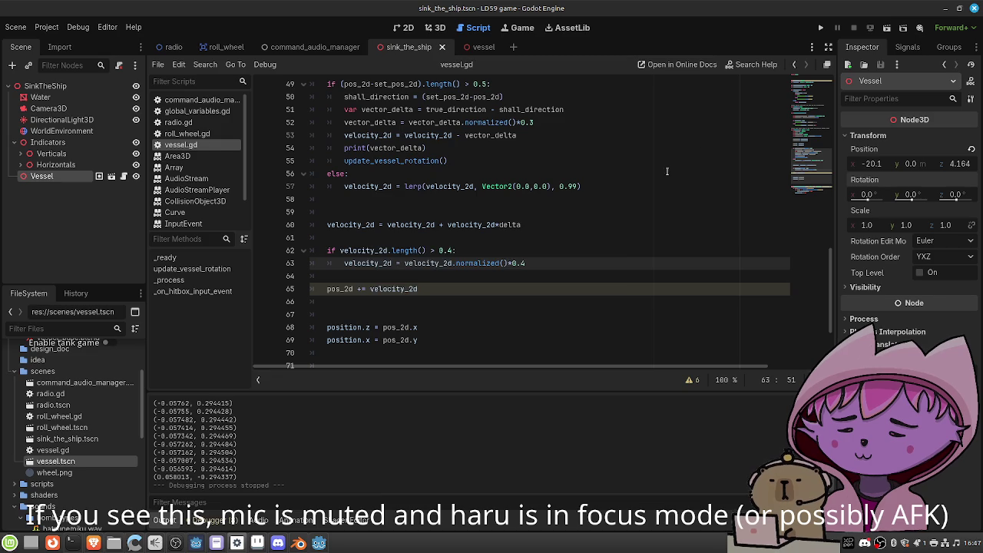
key(F5)
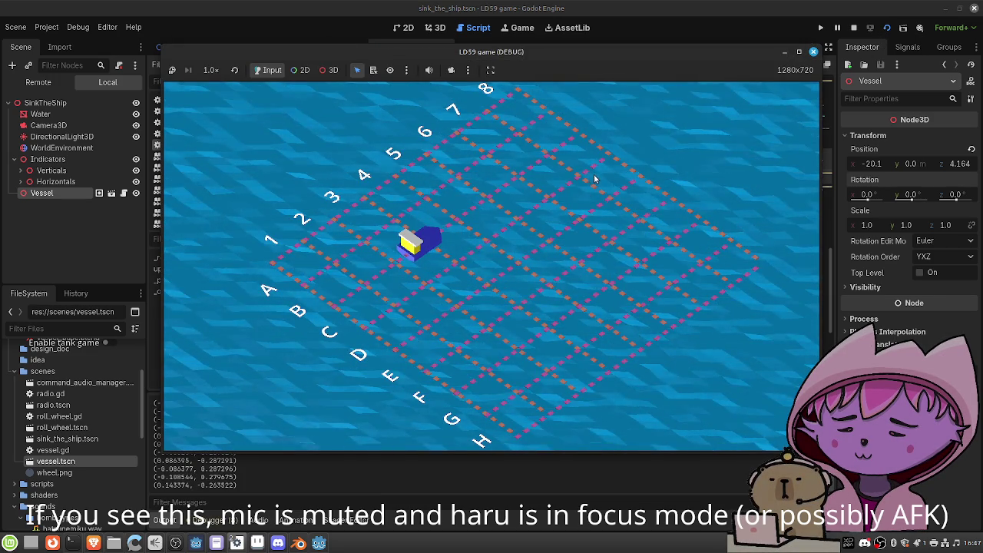
click(813, 52)
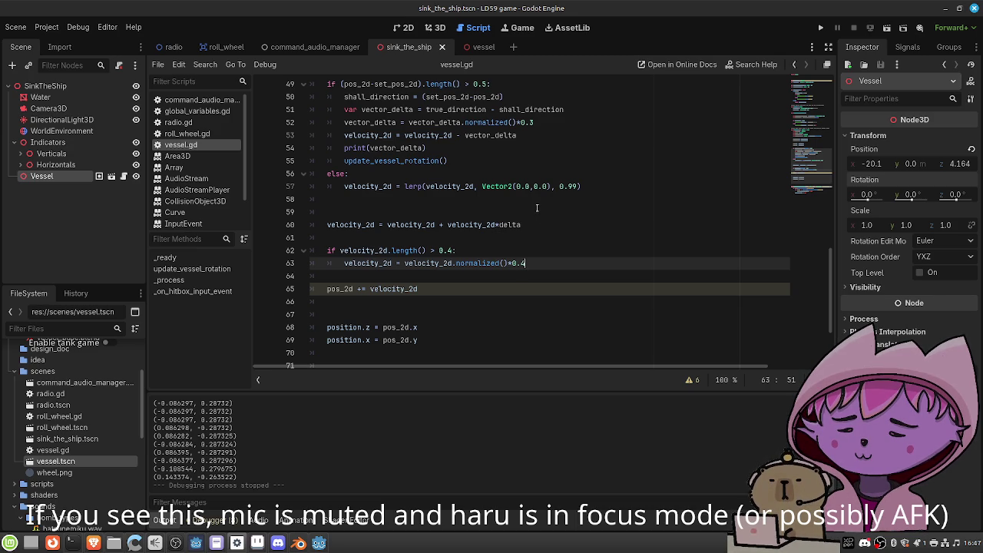
Append *delta to the pos_2d position update, save, and run the game
scroll(501, 235, down, 2)
scroll(501, 235, up, 2)
scroll(501, 235, up, 1)
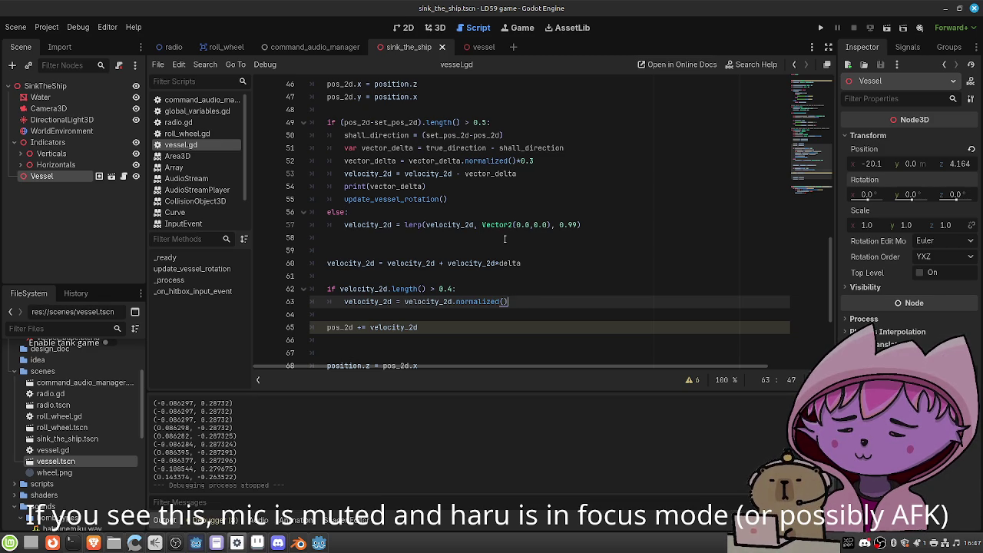
key(Down)
key(Down)
key(Down)
key(Up)
text(*delta)
key(ctrl+s)
click(605, 184)
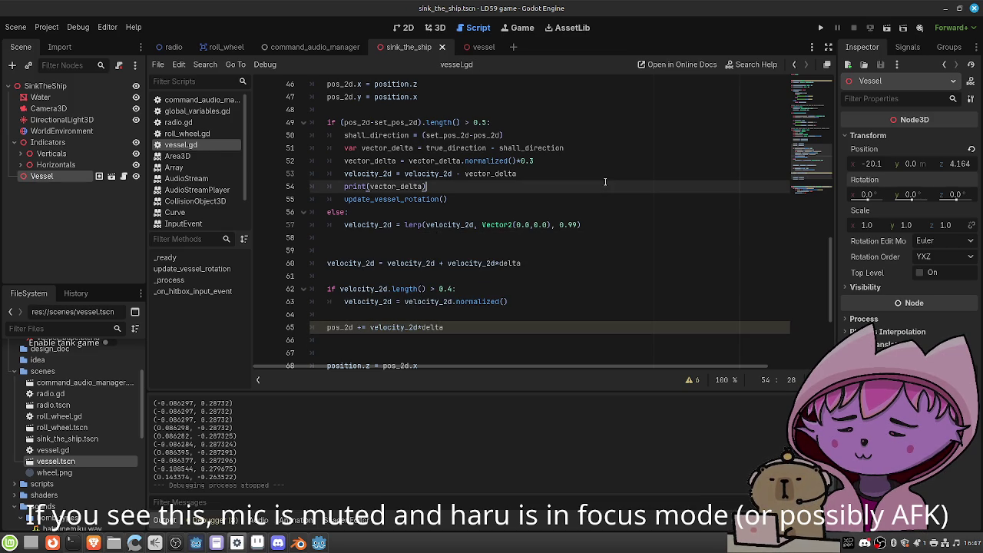
click(887, 28)
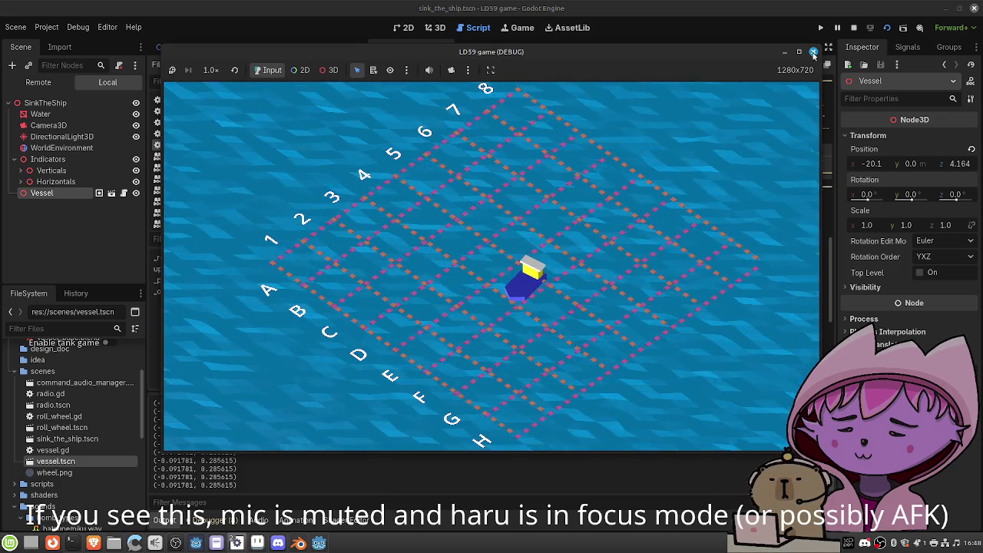
Change line 52's steering factor from 0.3 to 0.001 and test-run the game
click(813, 52)
click(887, 27)
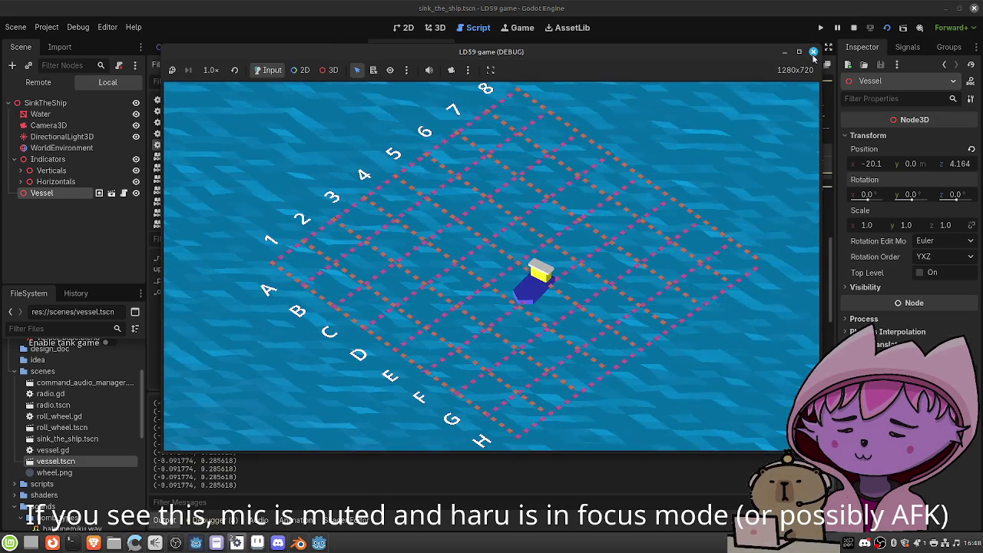
click(813, 52)
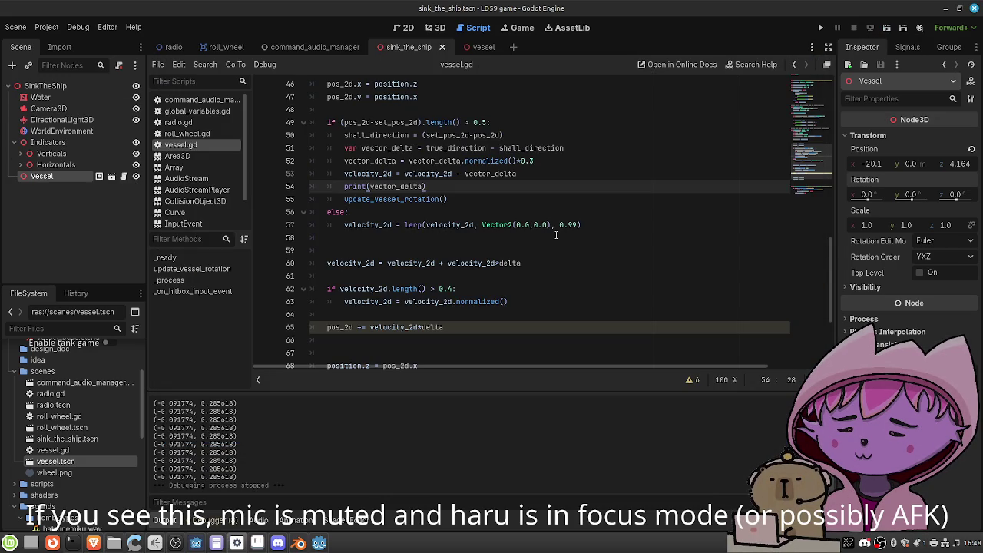
click(545, 161)
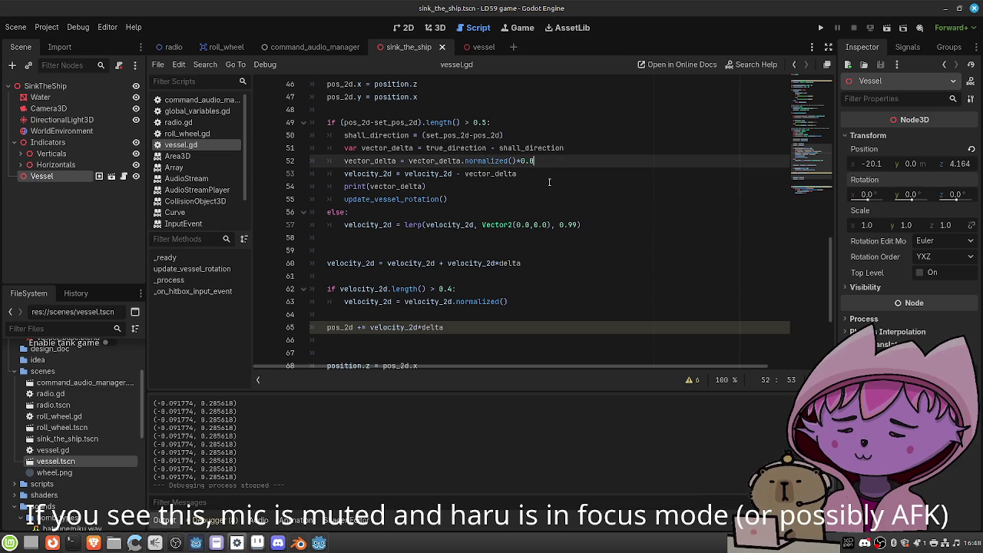
click(887, 31)
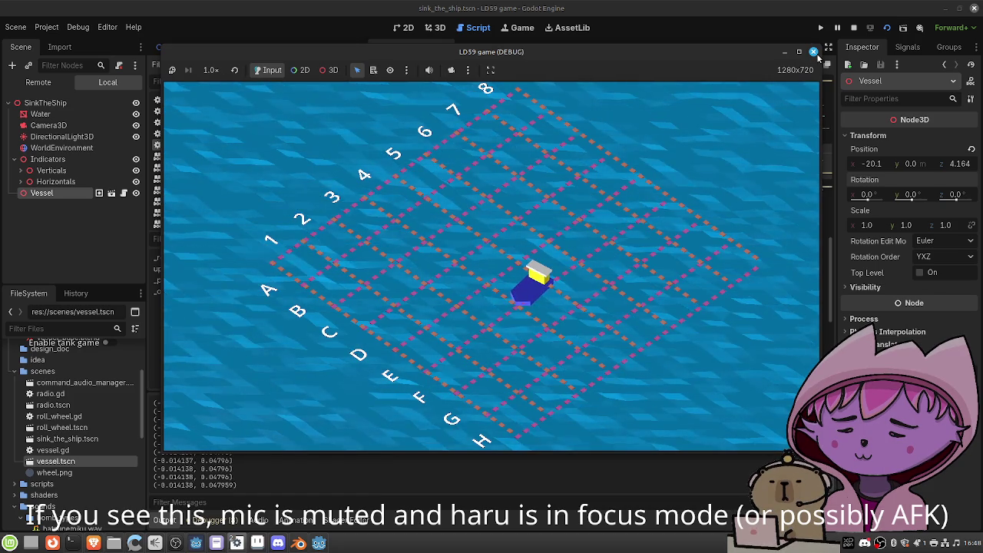
click(813, 51)
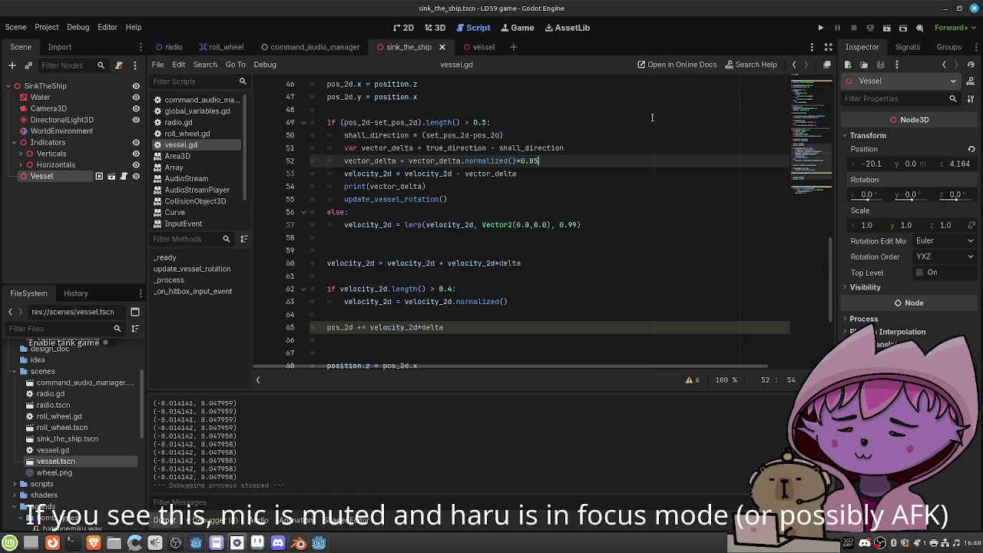
text(01)
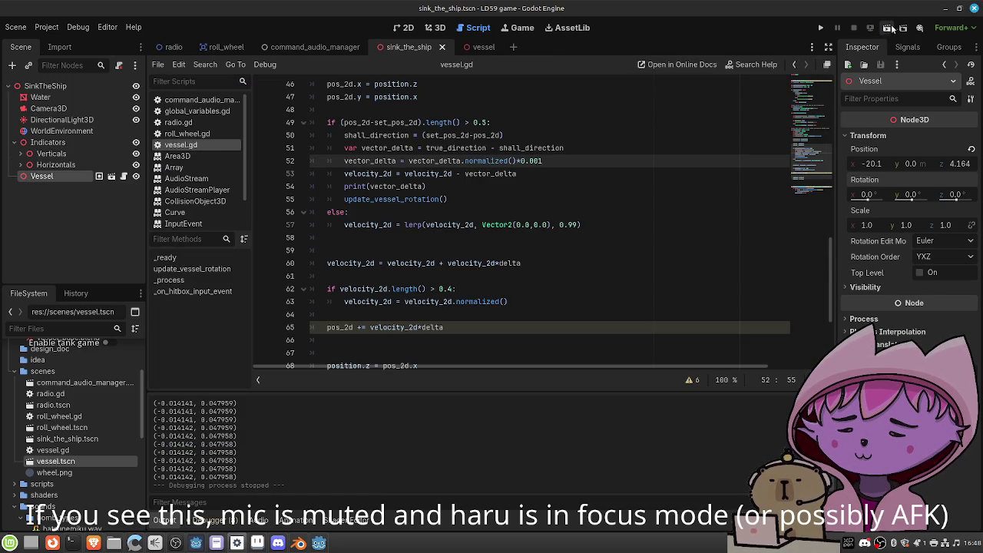
click(886, 28)
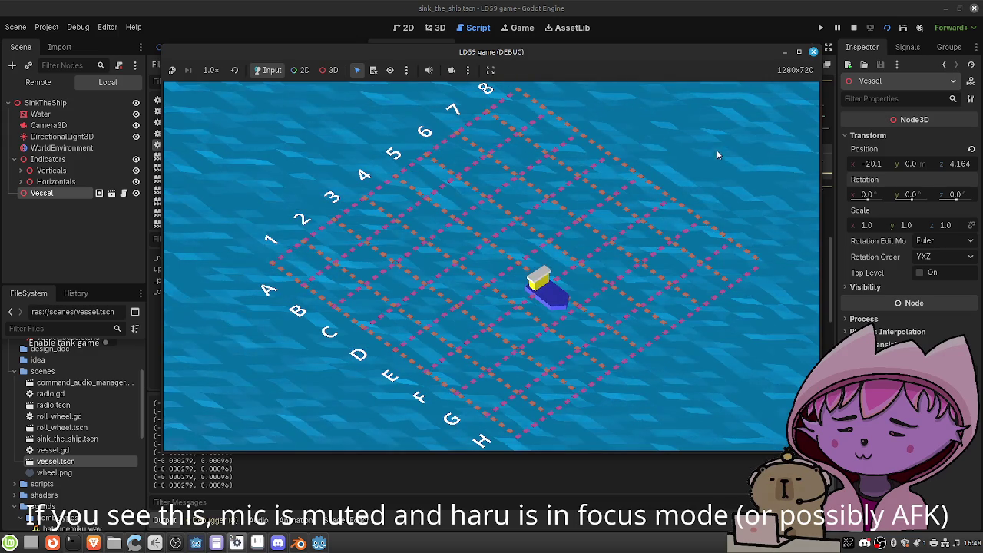
click(813, 52)
Set the steering factor to 0.05, cap the clamp at normalized()*0.4, and test it
key(BackSpace)
key(BackSpace)
text(5)
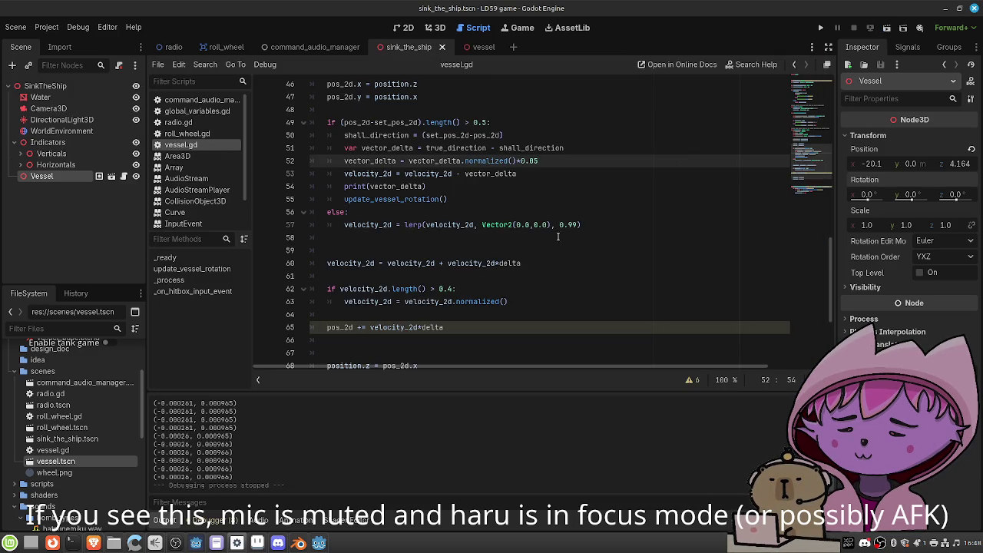
click(534, 301)
text(.4)
click(886, 27)
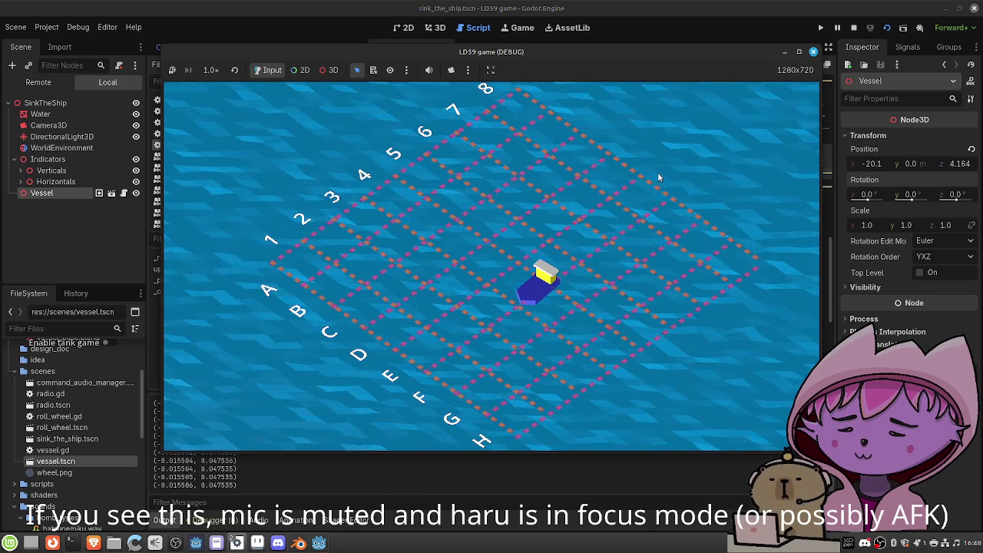
click(813, 52)
Uncomment the + PI rotation offset on line 32 and test it in the running game
scroll(537, 173, up, 6)
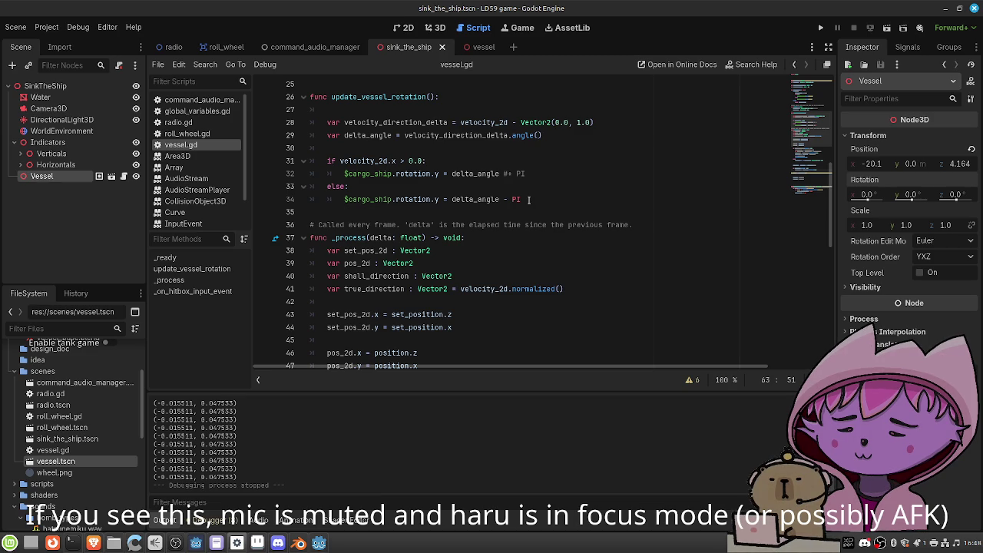
click(508, 174)
key(BackSpace)
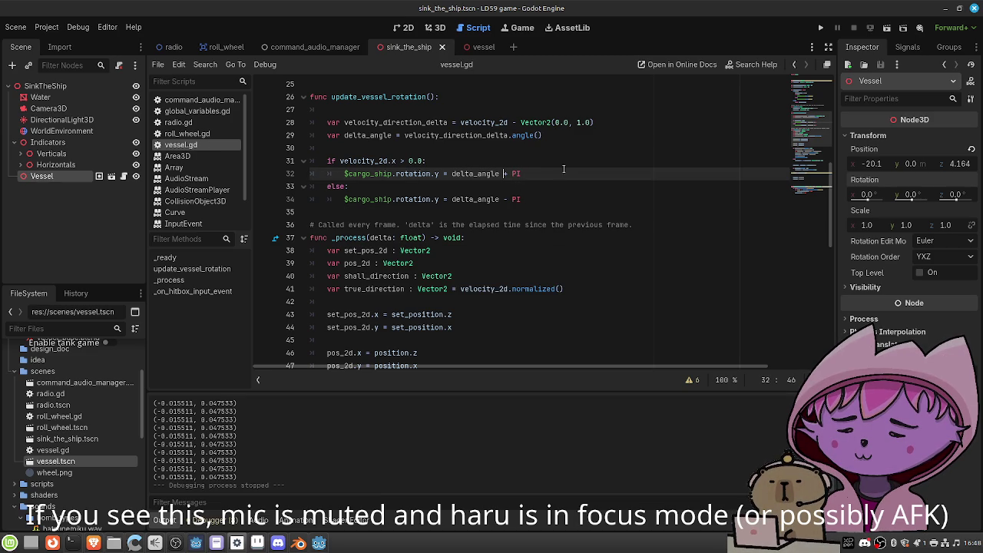
click(888, 28)
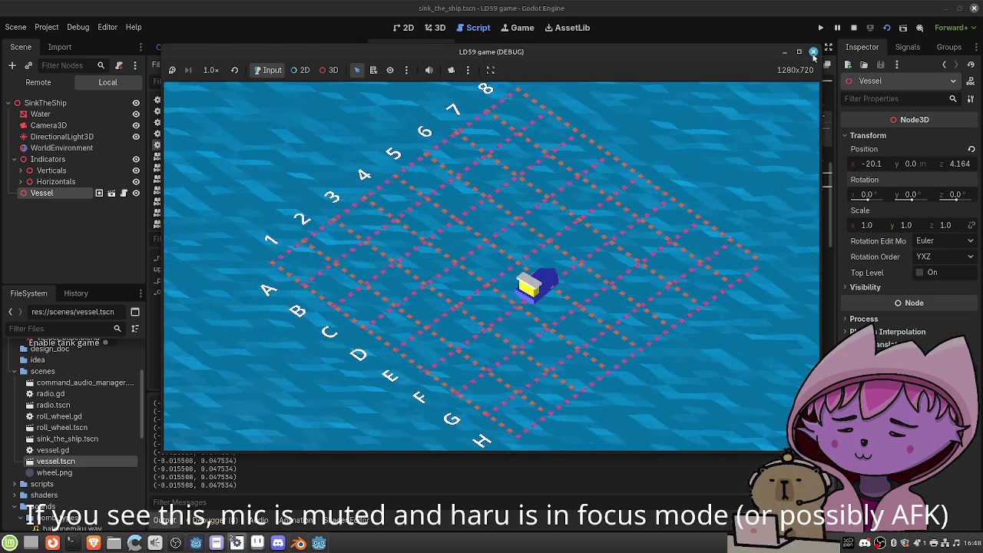
key(F8)
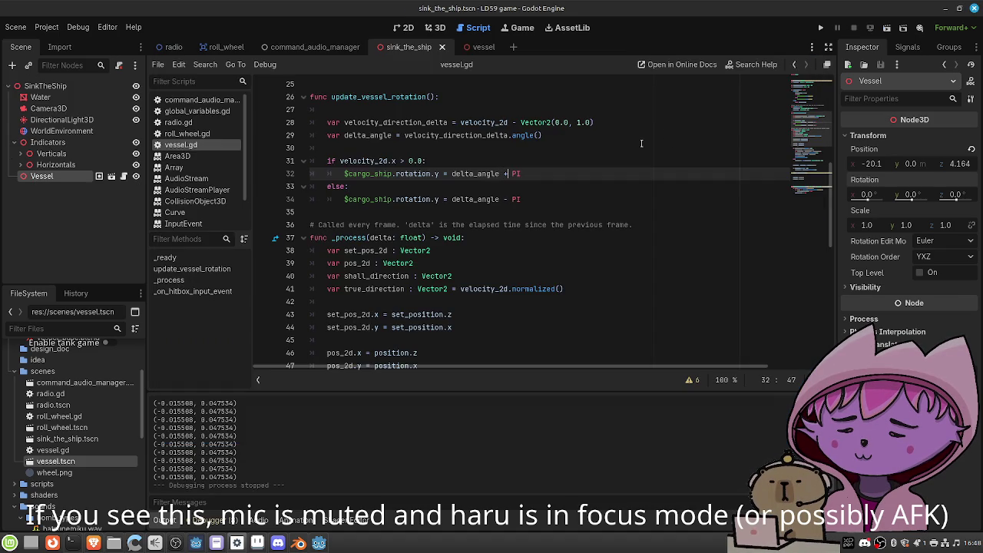
Change the offset to PI/2.0, save, and check the ship's rotation in the game
text(/2.0)
key(ctrl+s)
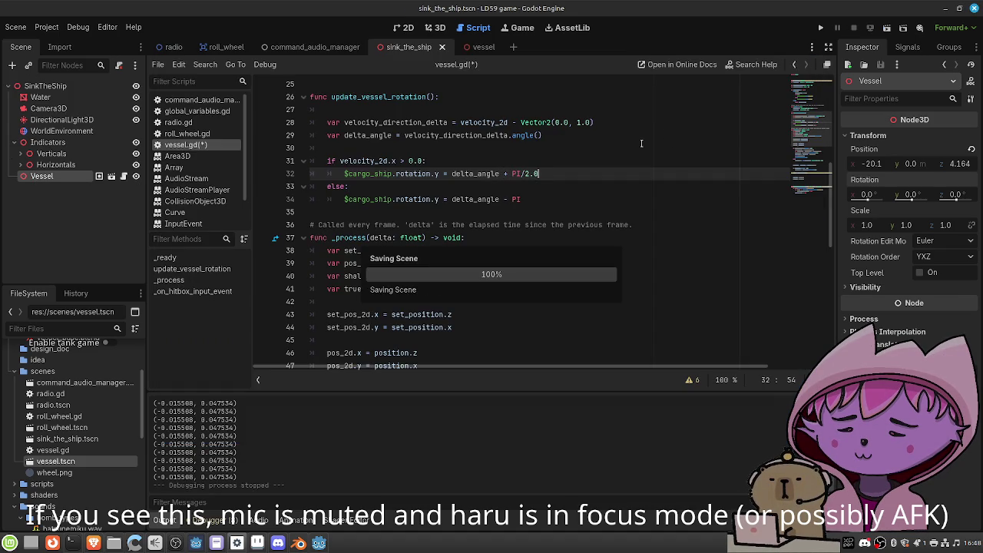
click(888, 29)
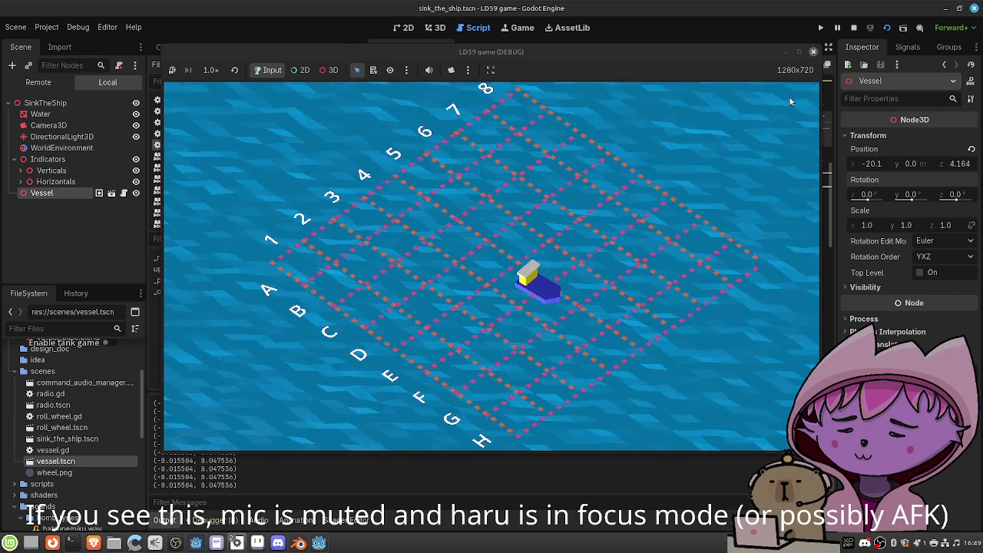
click(813, 51)
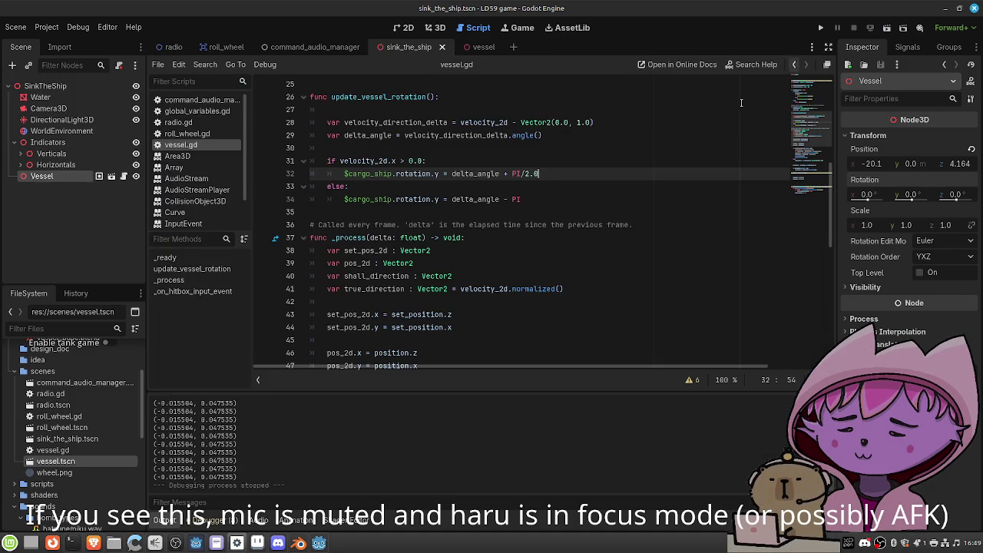
Switch the rotation to delta_angle - PI/2.0, save, and run the game again
text(-)
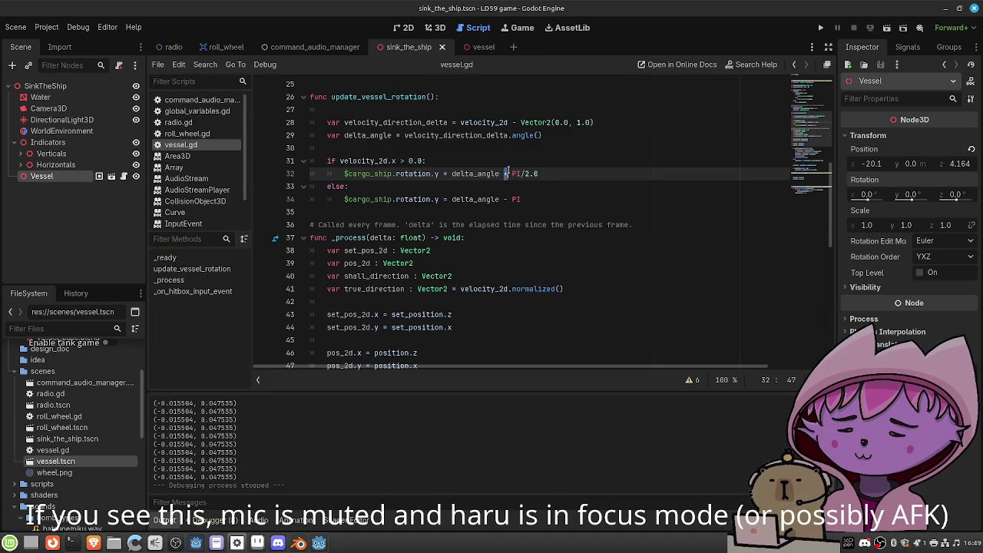
key(ctrl+s)
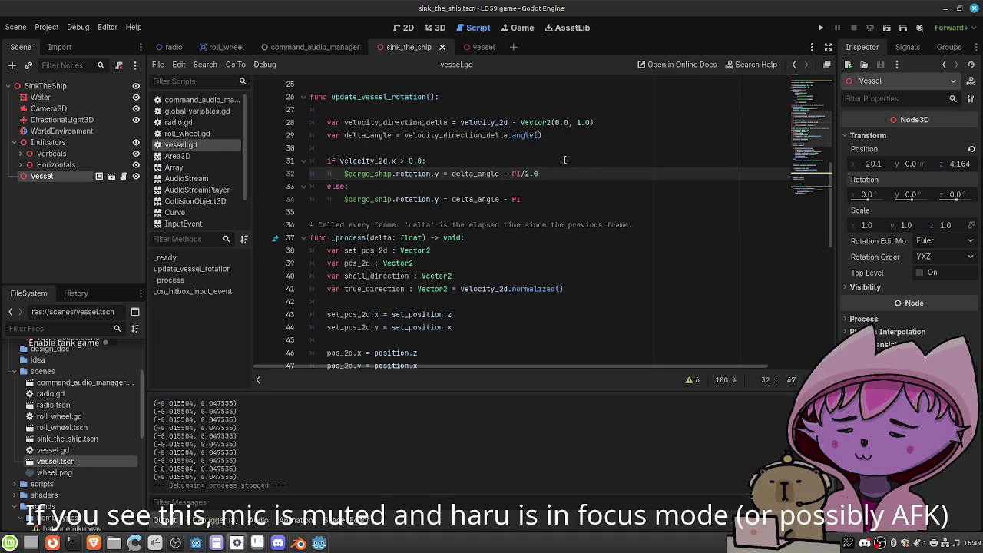
click(887, 29)
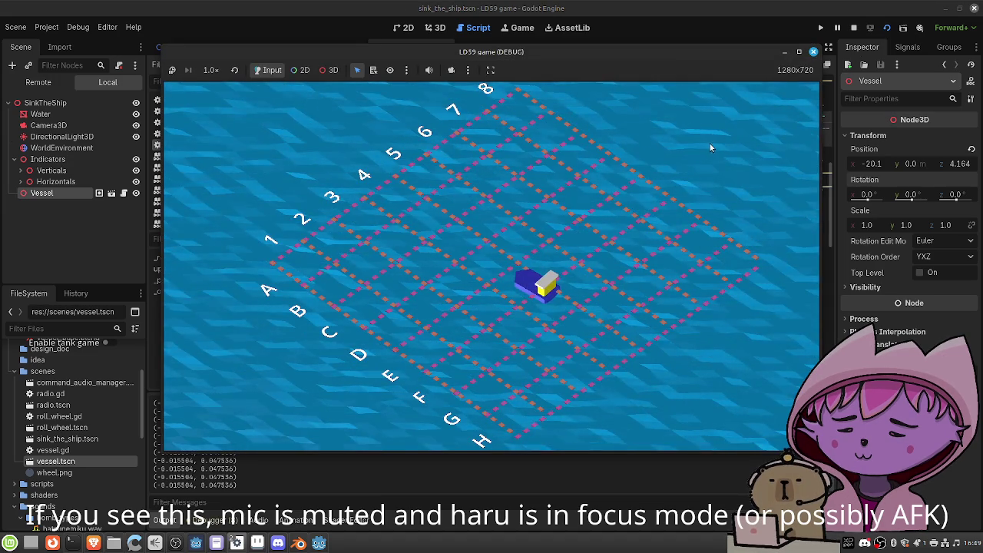
click(814, 53)
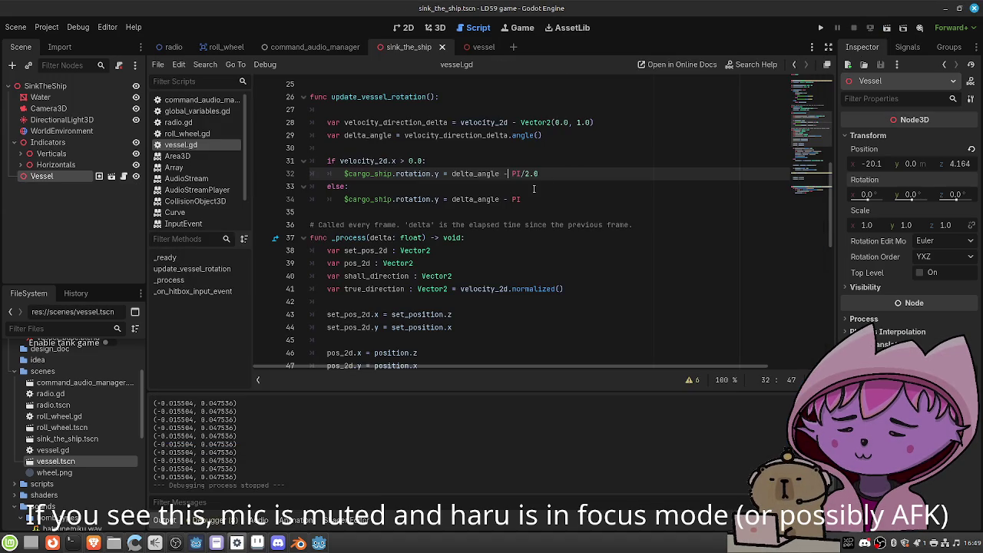
Go to line 52's steering multiplier and run the scene to watch the vessel
scroll(536, 186, down, 6)
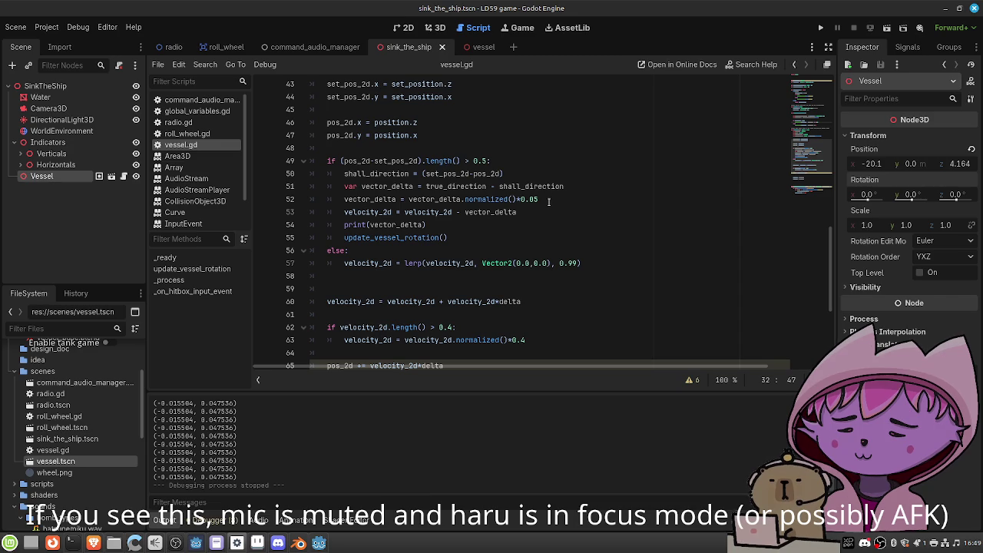
scroll(569, 257, down, 1)
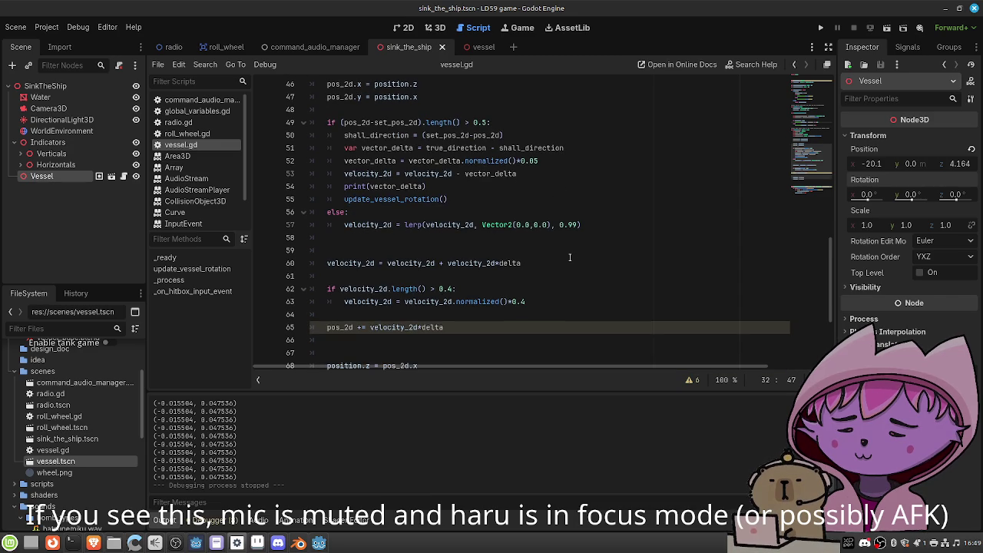
click(556, 162)
text(2)
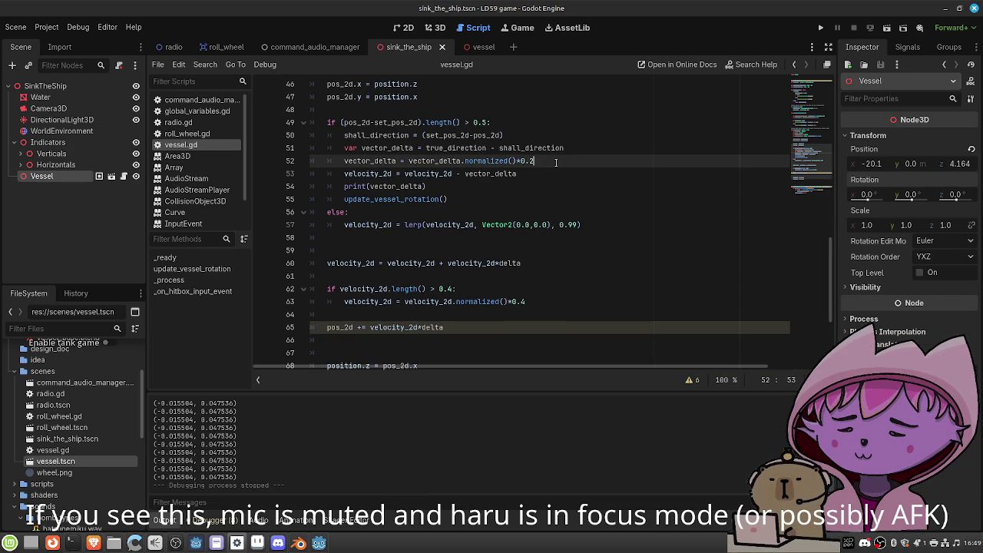
click(887, 28)
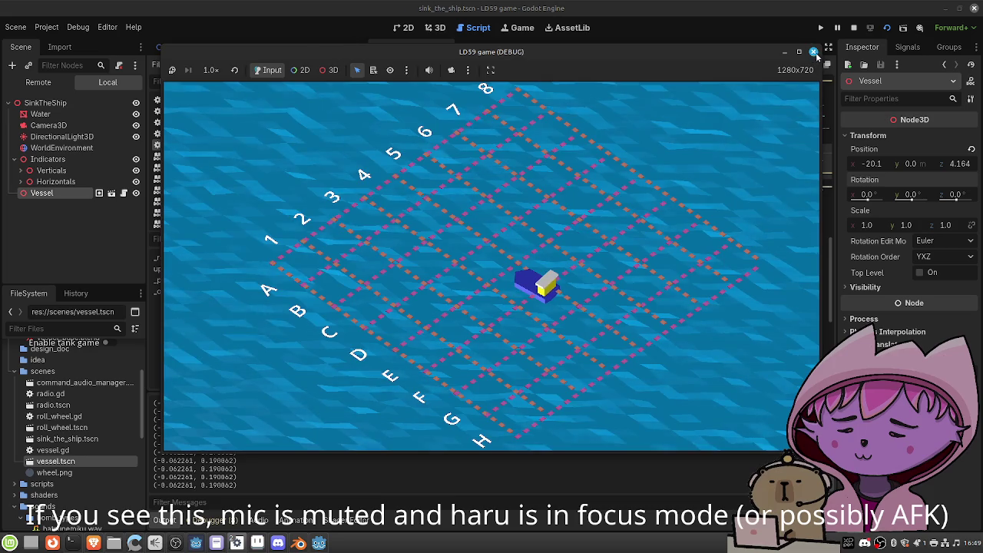
key(F8)
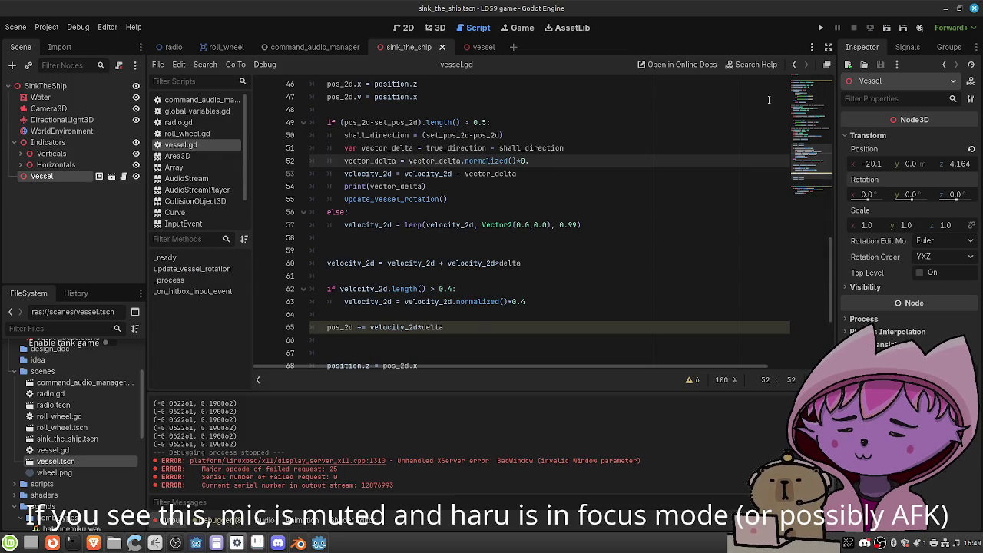
Edit line 52's normalized() multiplier, save, and launch the scene to test it
text(8)
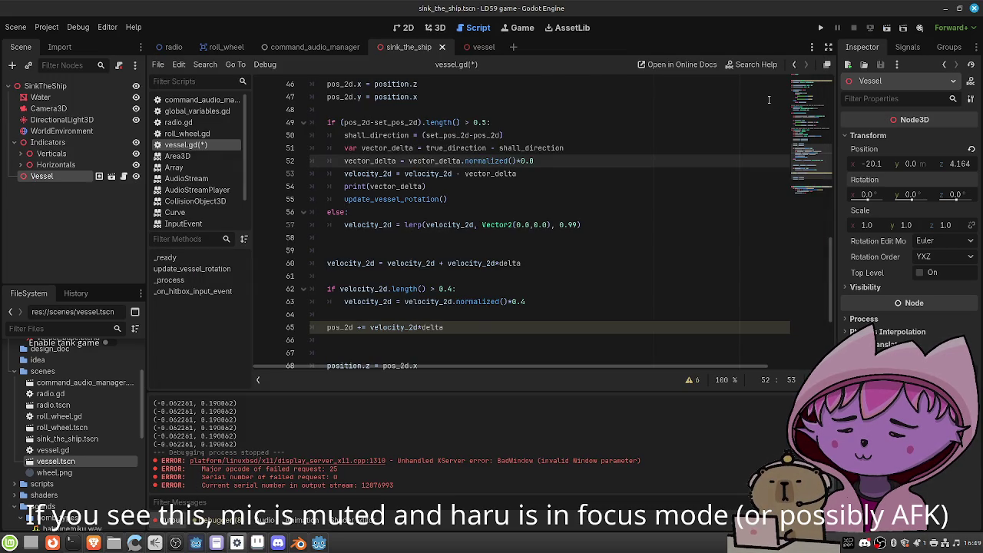
text(02)
key(ctrl+s)
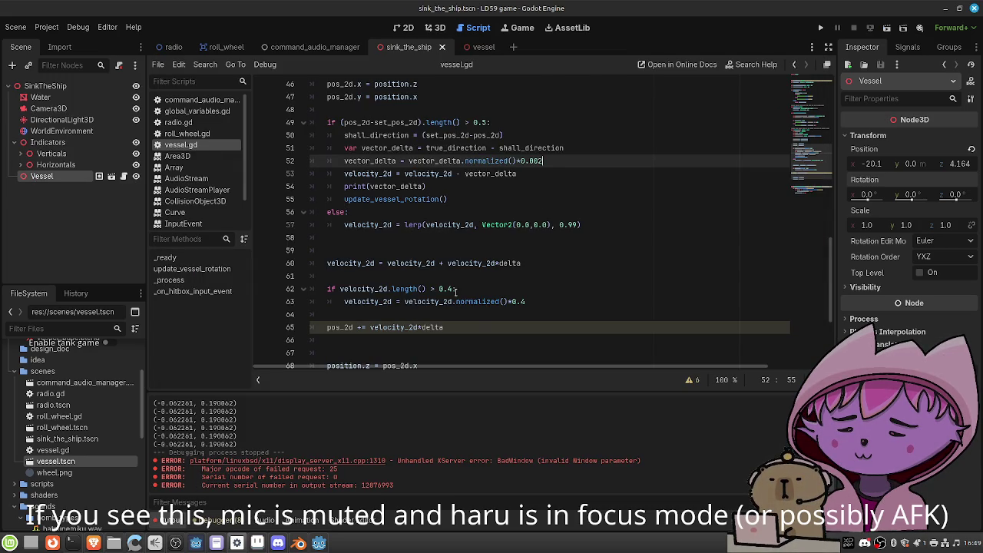
click(458, 288)
key(F5)
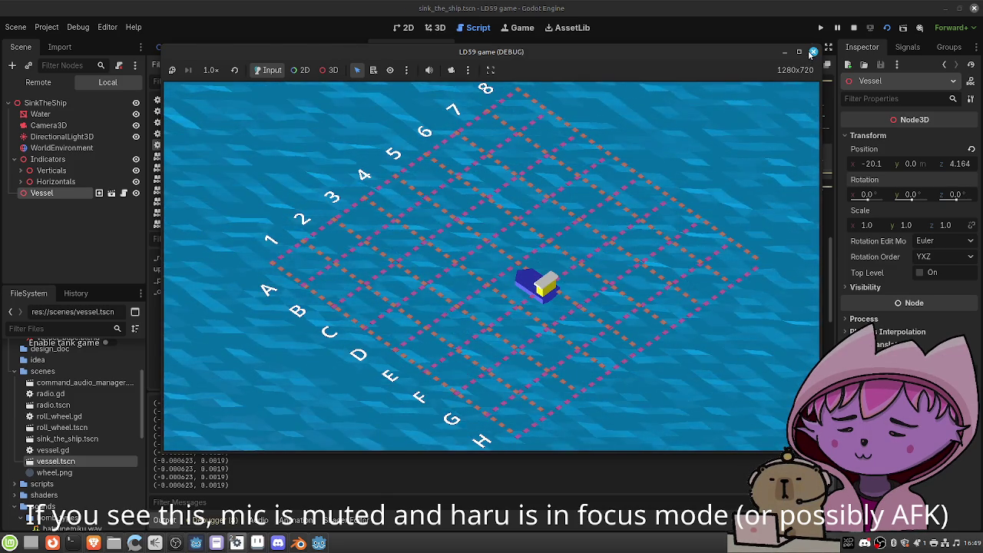
click(812, 52)
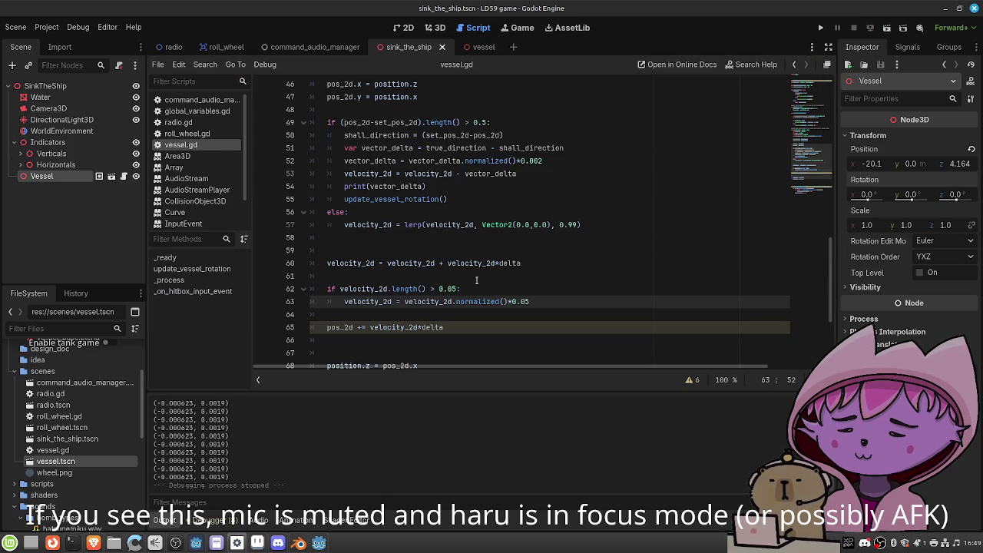
Revert the speed limit on lines 62–63 to 0.4, save, and rerun with the 0.01 multiplier
key(BackSpace)
key(BackSpace)
text(4)
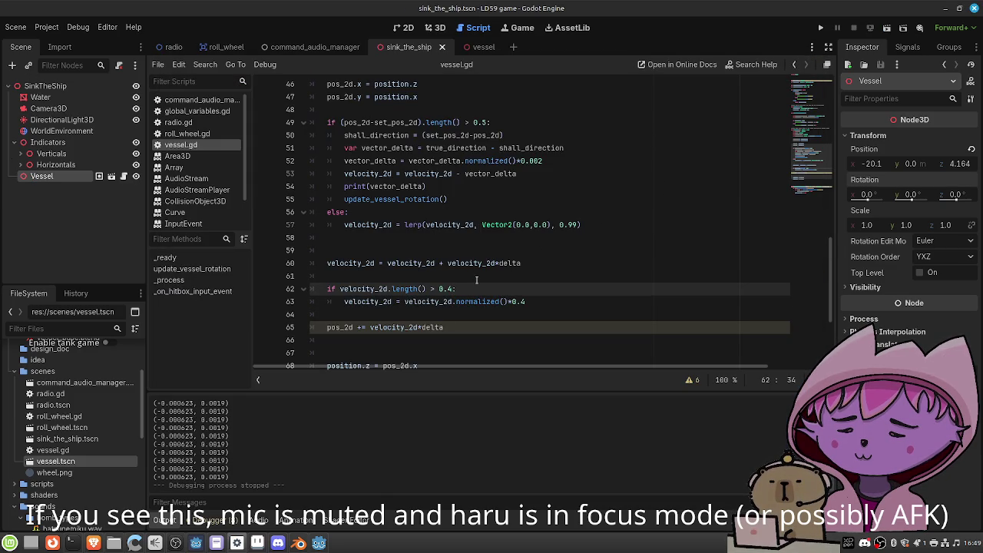
key(ctrl+s)
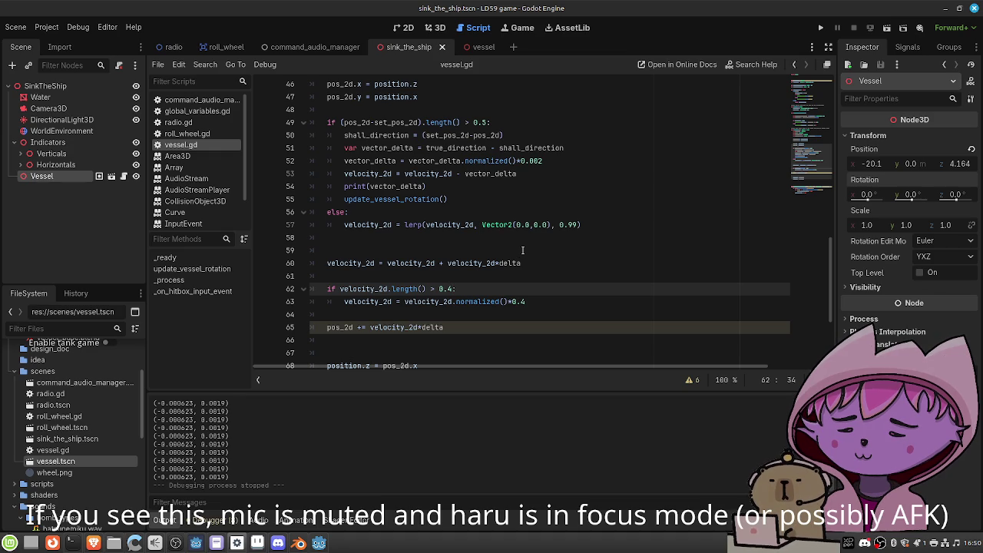
scroll(459, 307, down, 2)
scroll(460, 307, up, 2)
scroll(459, 303, down, 1)
click(458, 288)
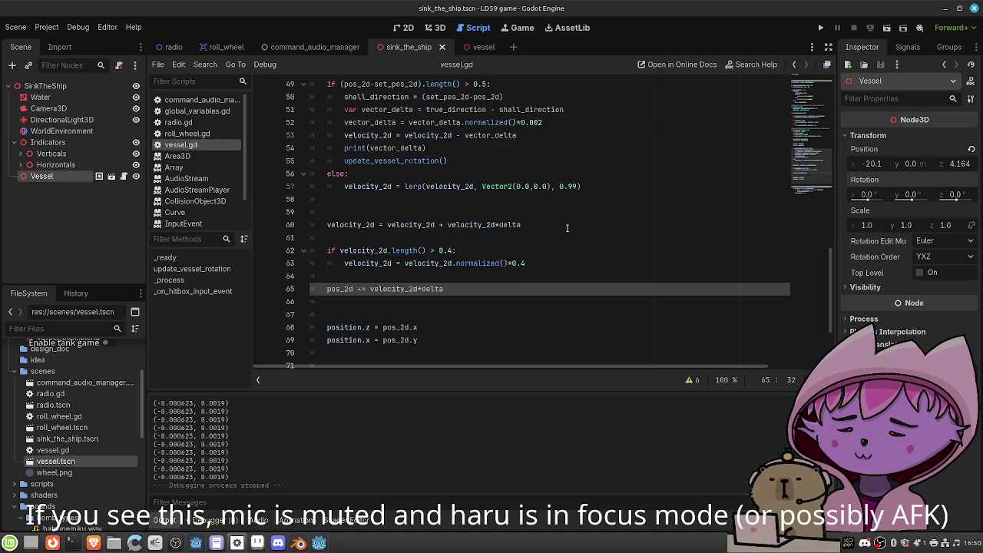
scroll(567, 228, up, 2)
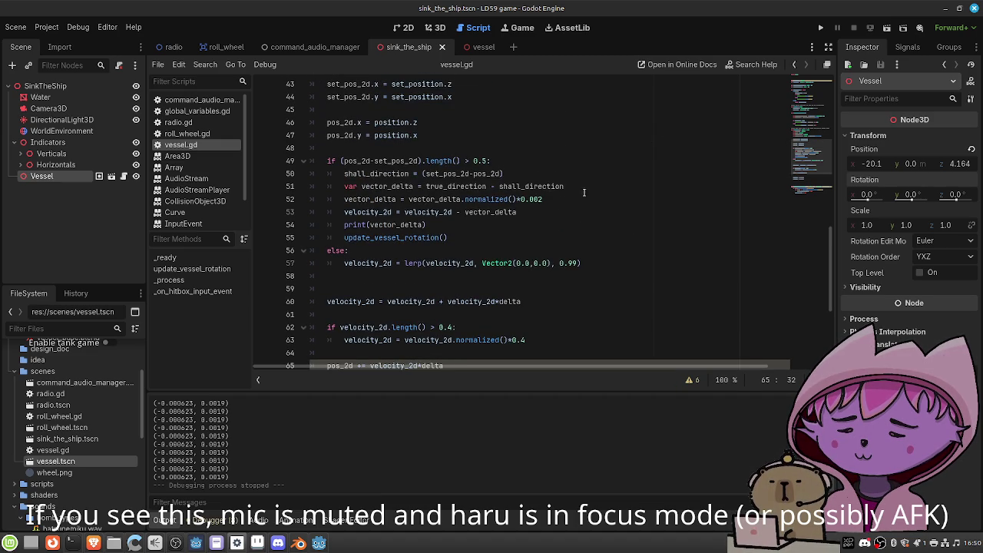
click(572, 198)
text(1)
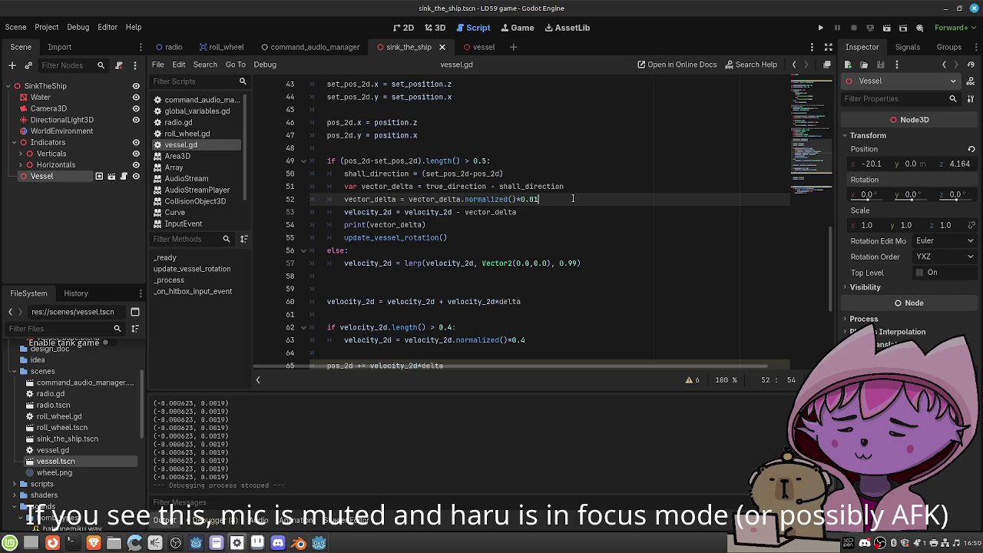
click(887, 27)
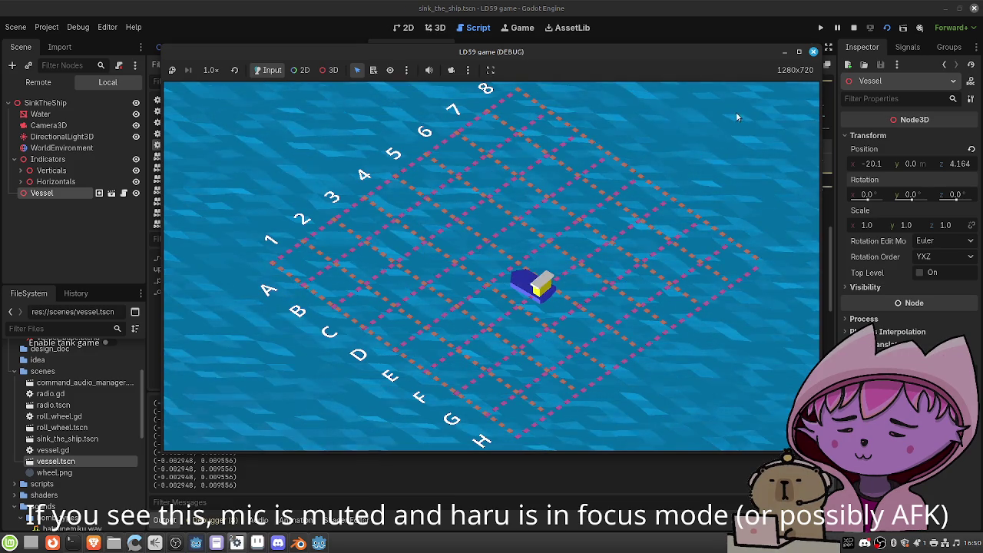
key(F8)
Change the speed cap on lines 62–63 from 0.4 to 2.4, save, and test it in-game
scroll(438, 277, down, 2)
click(437, 278)
click(476, 288)
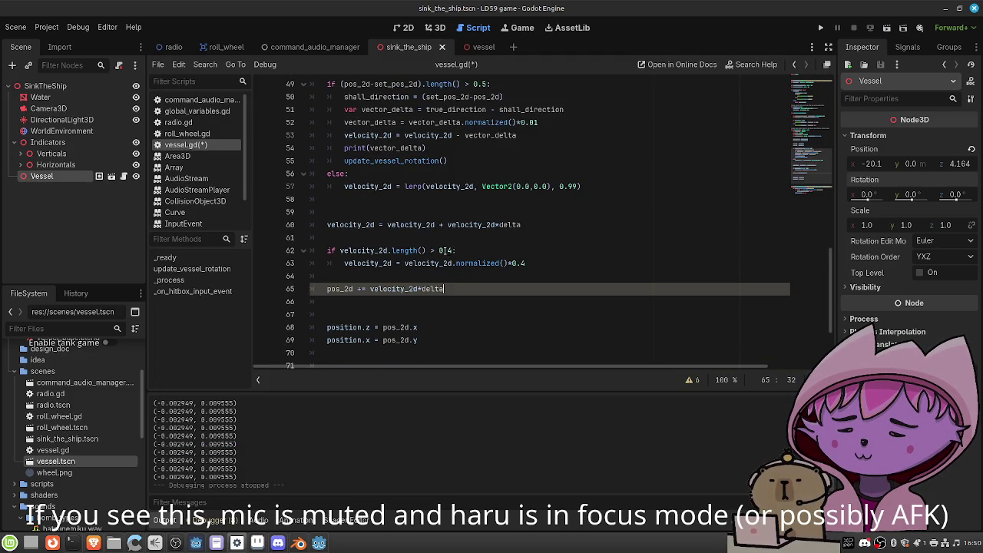
double_click(442, 250)
text(2)
click(513, 264)
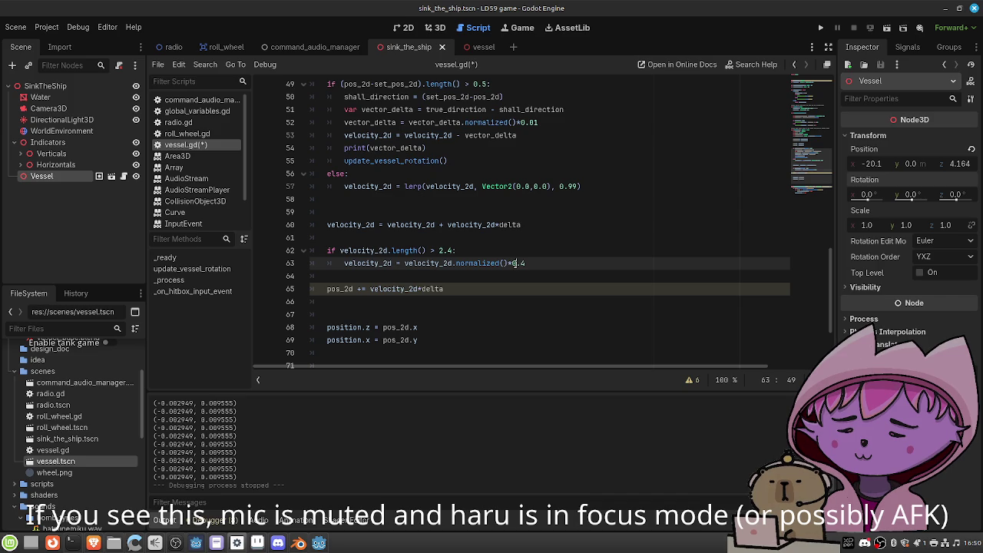
text(2)
key(ctrl+s)
click(887, 28)
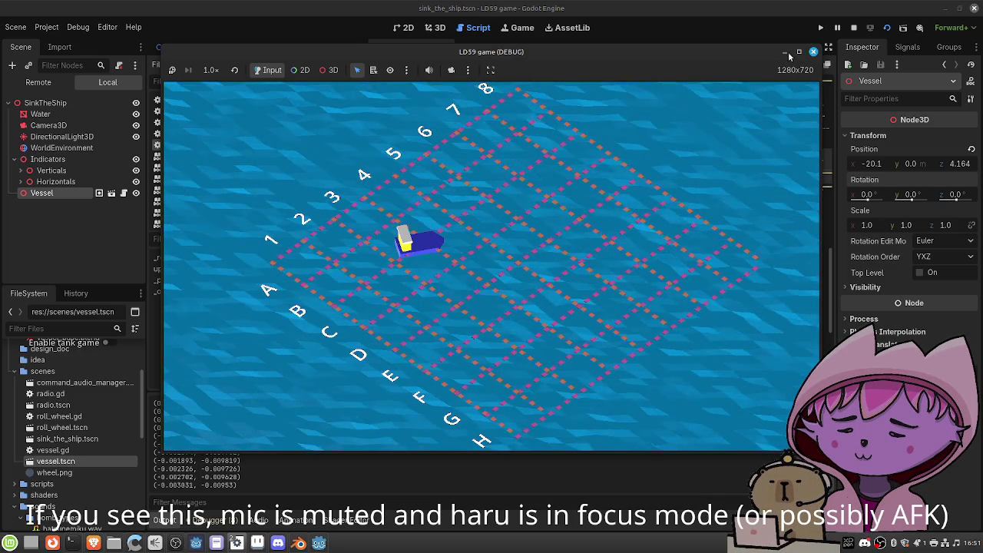
click(813, 51)
scroll(557, 182, up, 5)
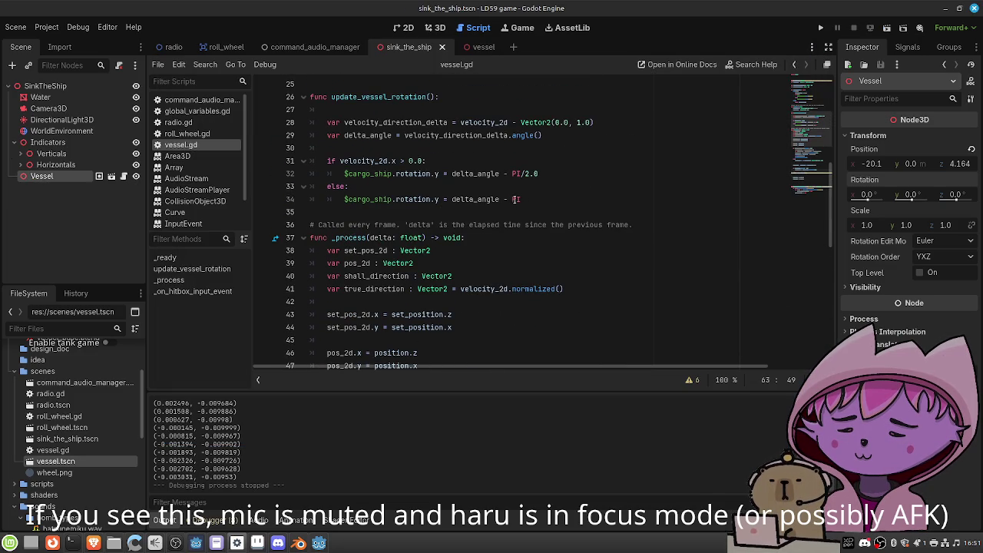
Set line 34's else-branch rotation to delta_angle + PI/2.0, save, and test the ship in-game
click(506, 199)
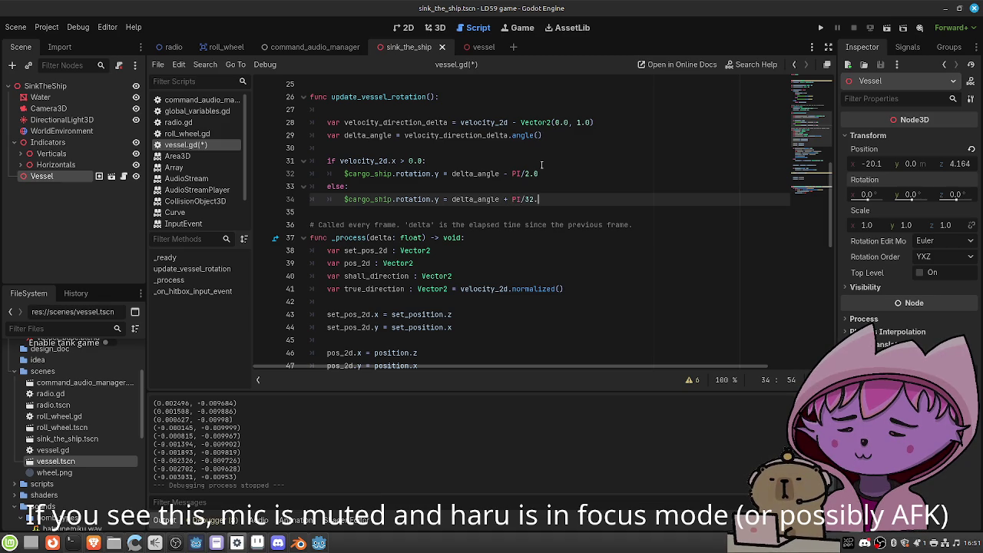
key(ctrl+s)
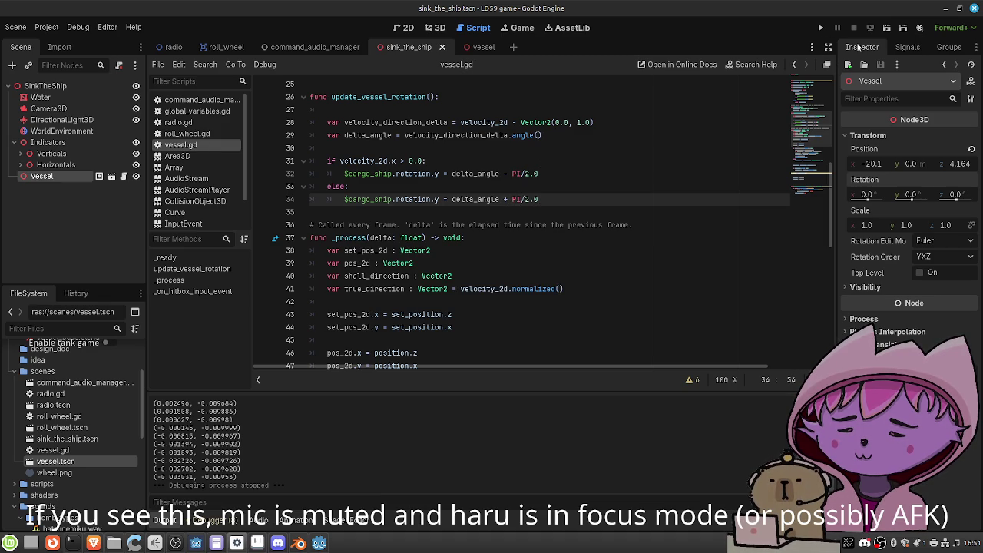
click(888, 29)
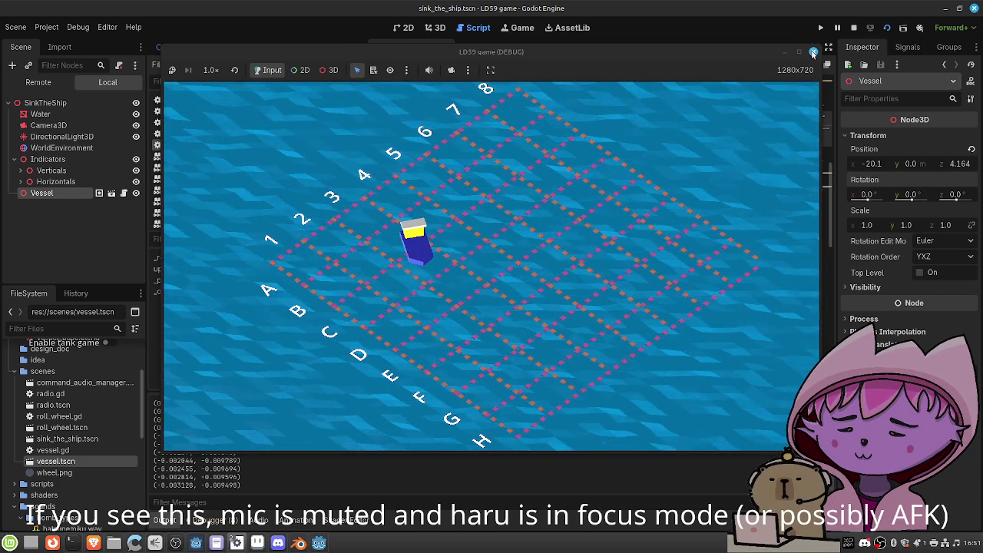
click(813, 52)
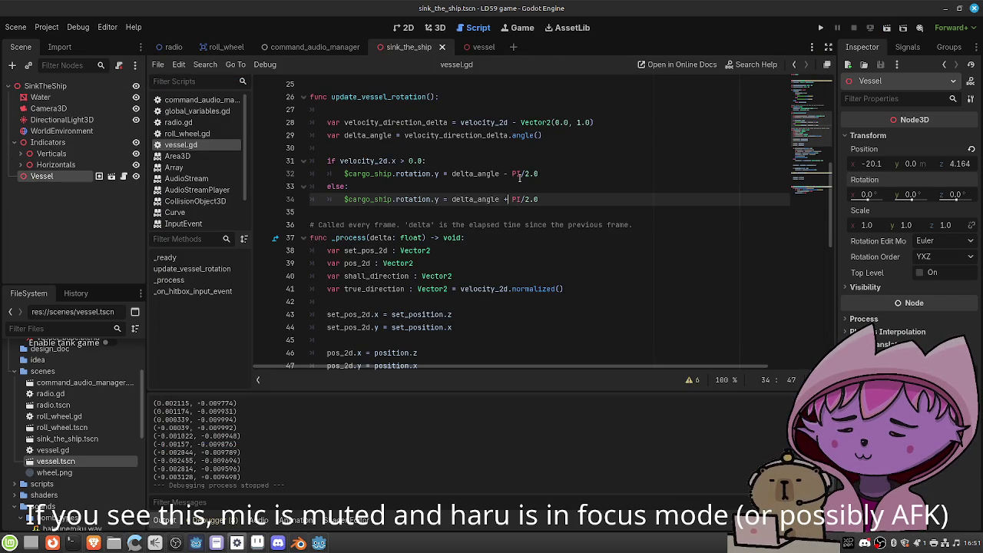
Switch line 34 back to delta_angle - PI/2.0 and test a 0.02 steering multiplier on line 52
key(BackSpace)
text(-)
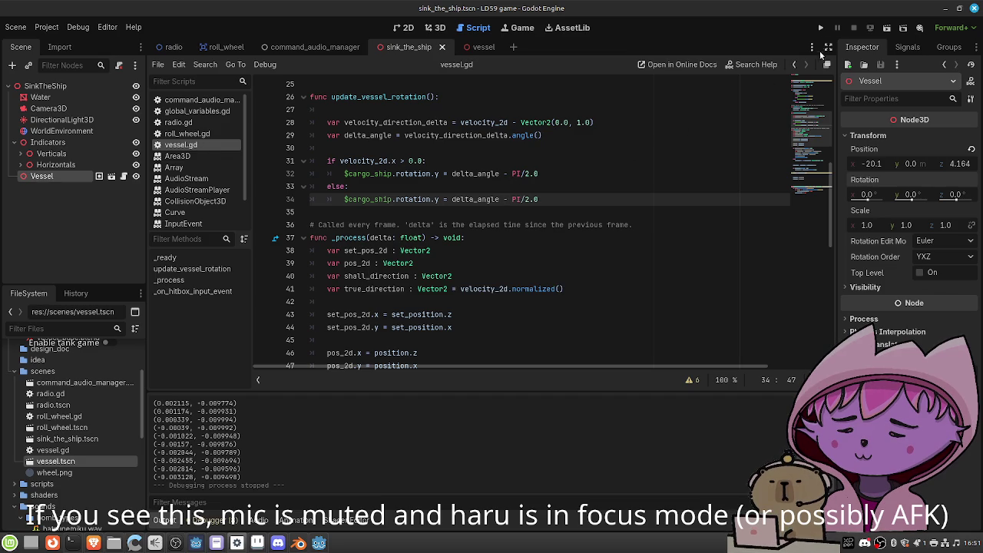
scroll(616, 196, down, 7)
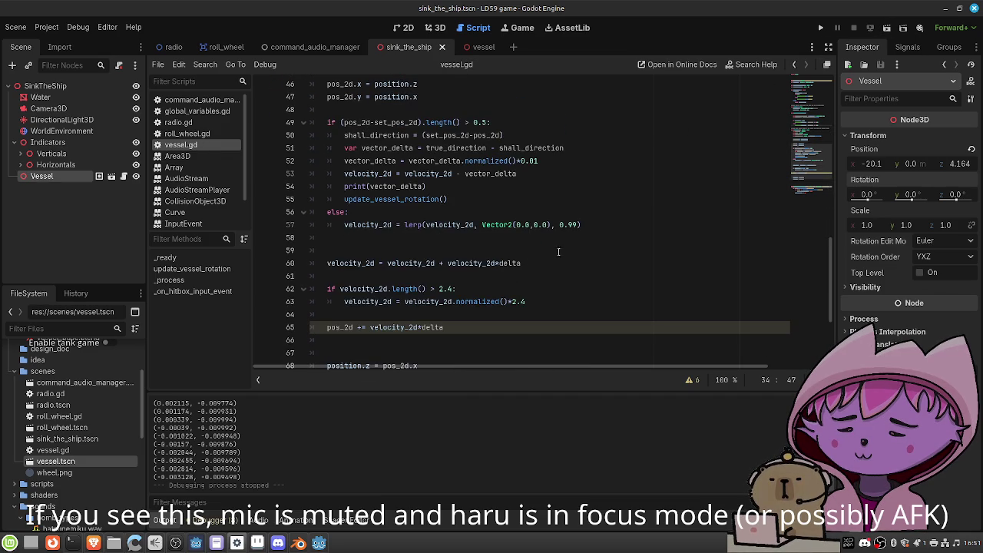
click(554, 160)
text(2)
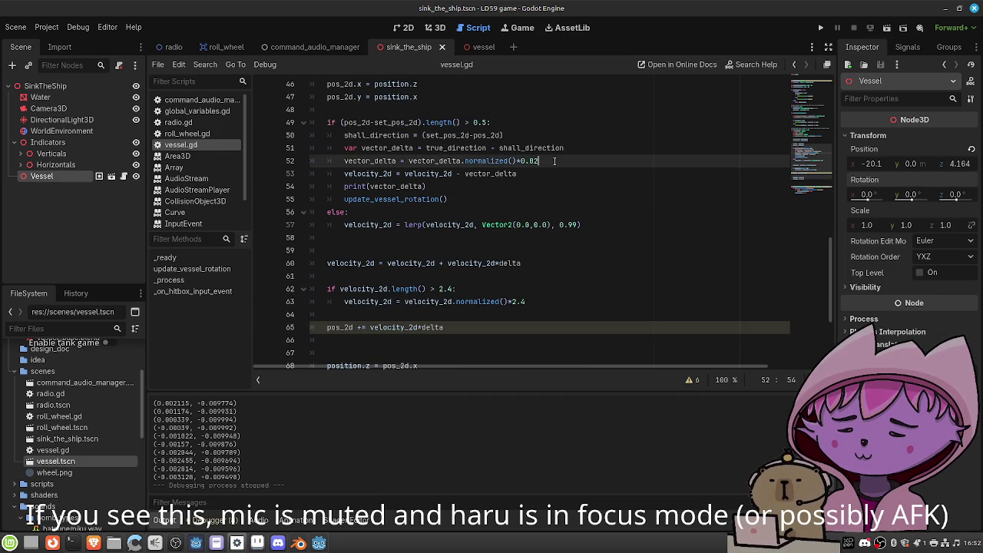
click(890, 29)
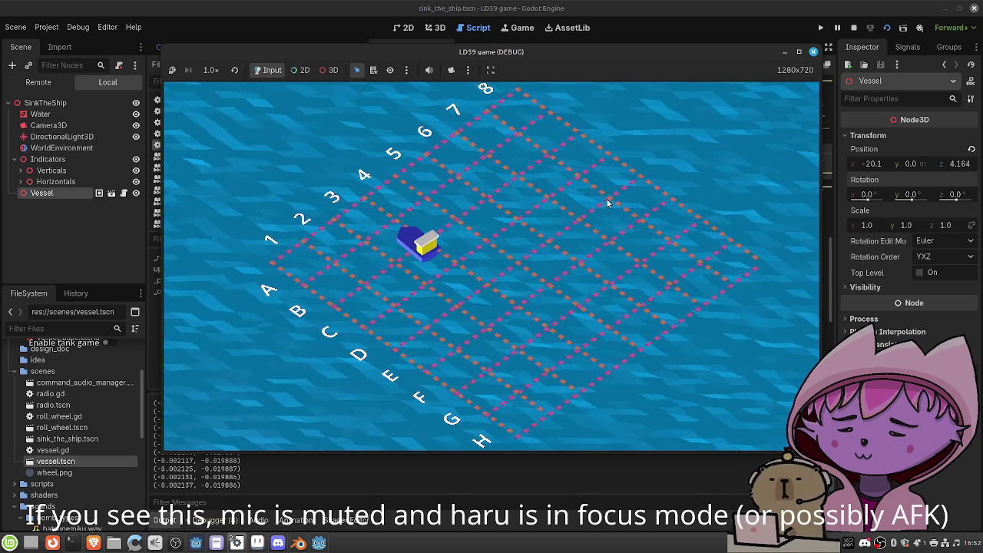
key(F8)
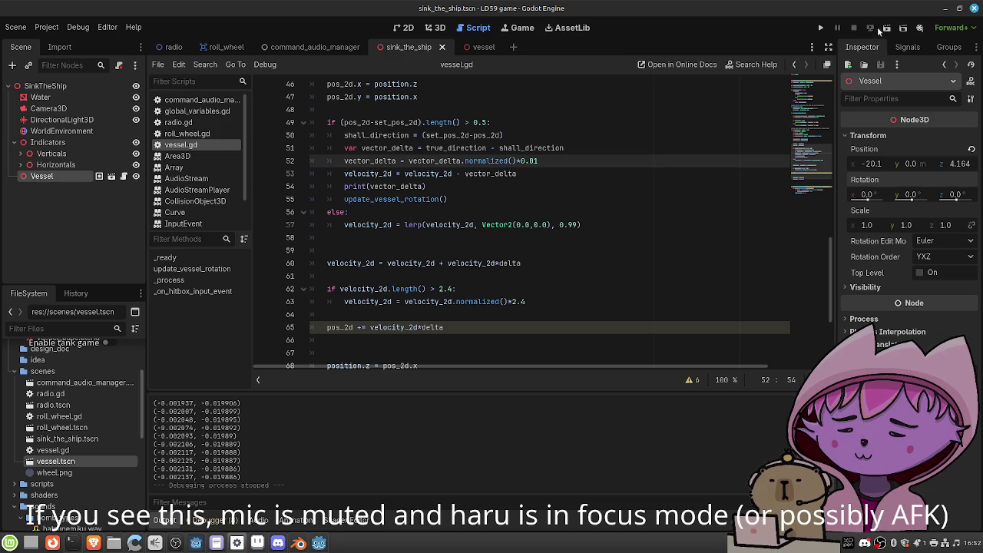
Rerun the scene with line 52's multiplier back at 0.01
click(887, 29)
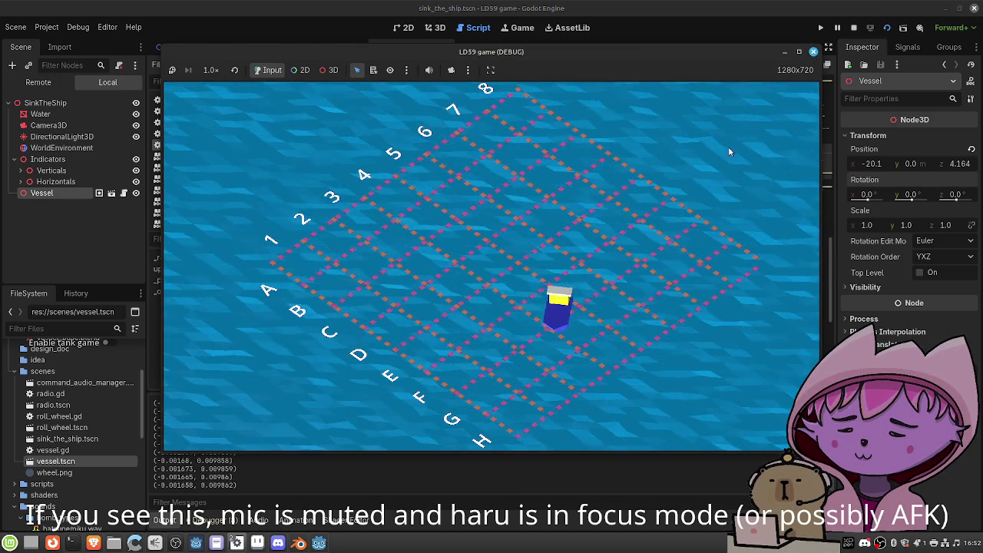
click(813, 52)
click(444, 289)
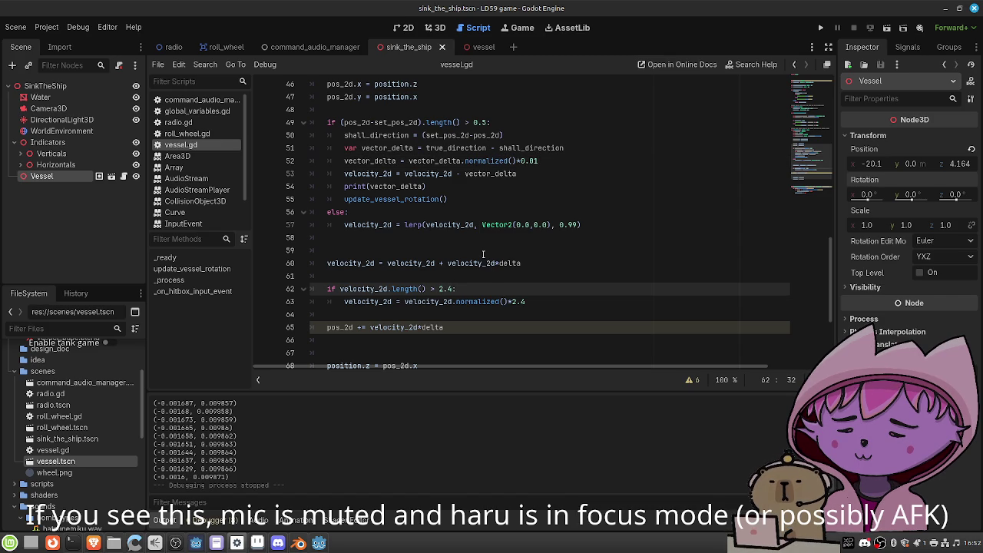
Set line 52's steering multiplier to 0.015 and test the vessel's movement in the game
click(543, 163)
text(5)
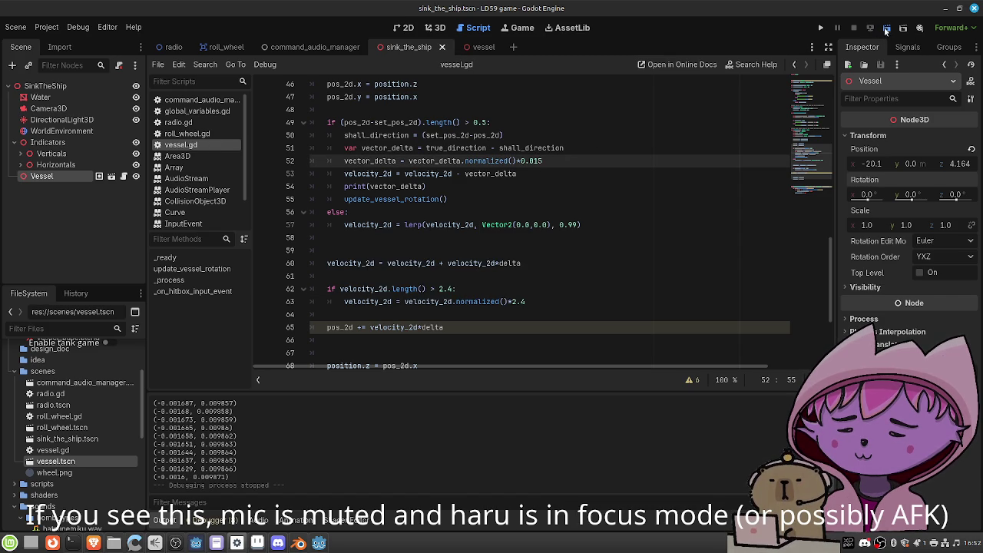
click(886, 29)
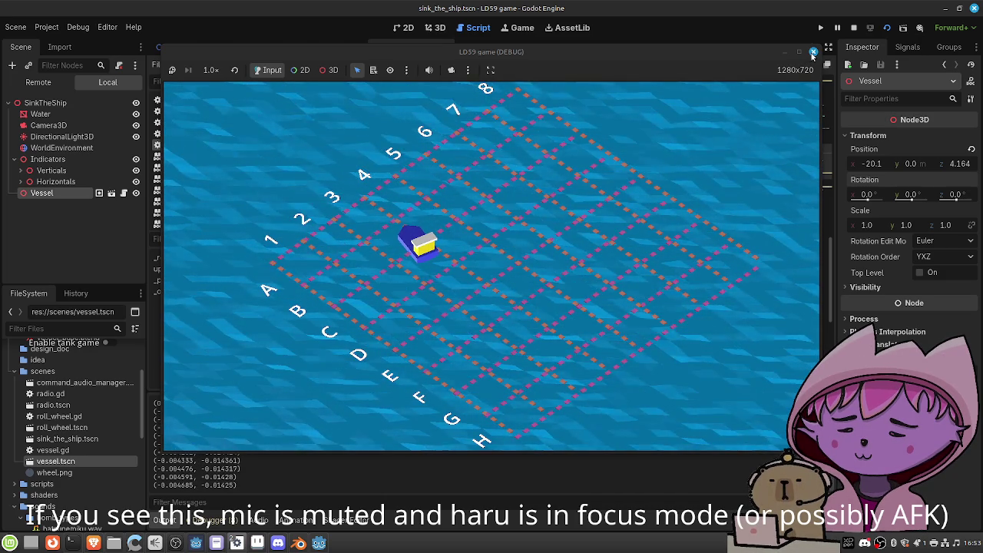
click(813, 52)
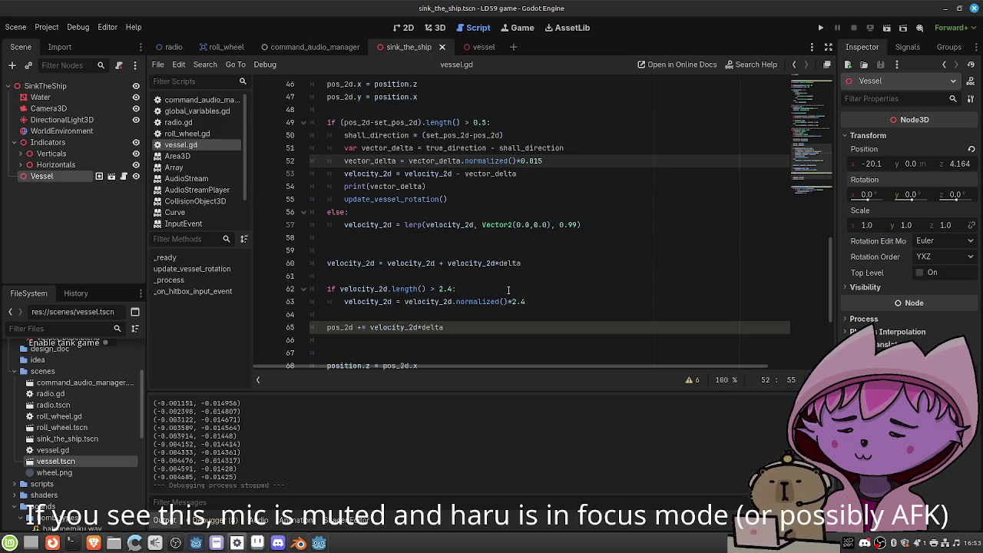
Raise the speed cap on lines 62–63 from 2.4 to 3.4 and rerun the game
click(442, 290)
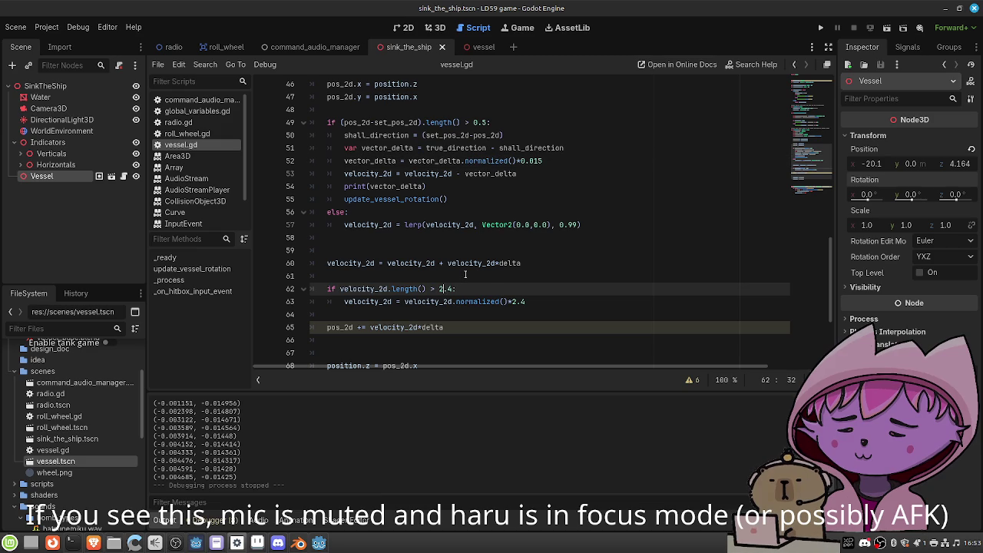
click(512, 301)
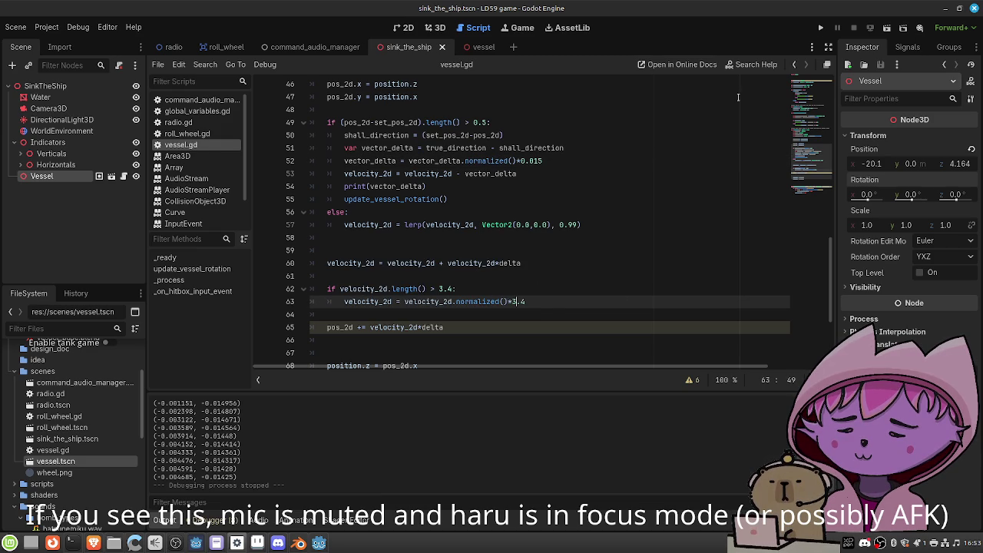
click(888, 28)
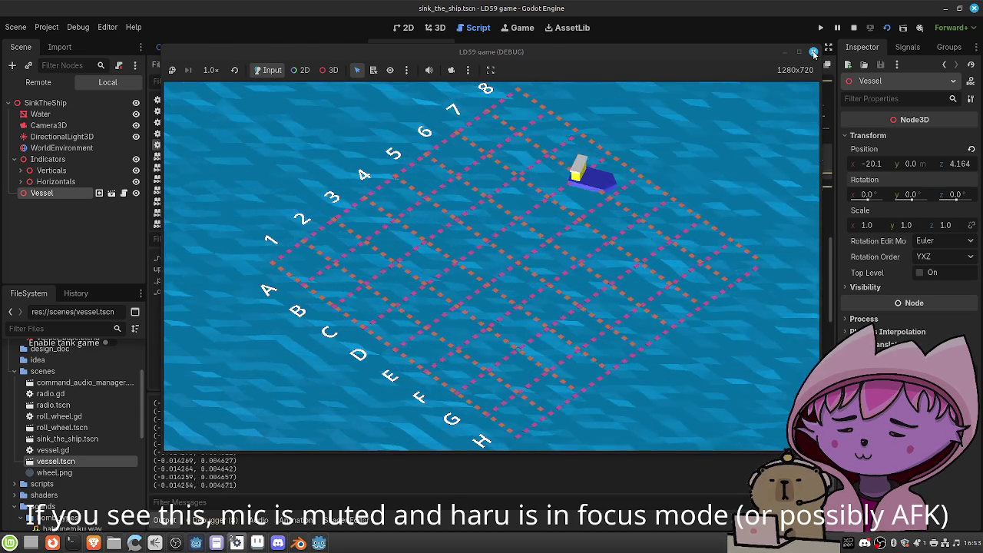
click(813, 52)
click(567, 159)
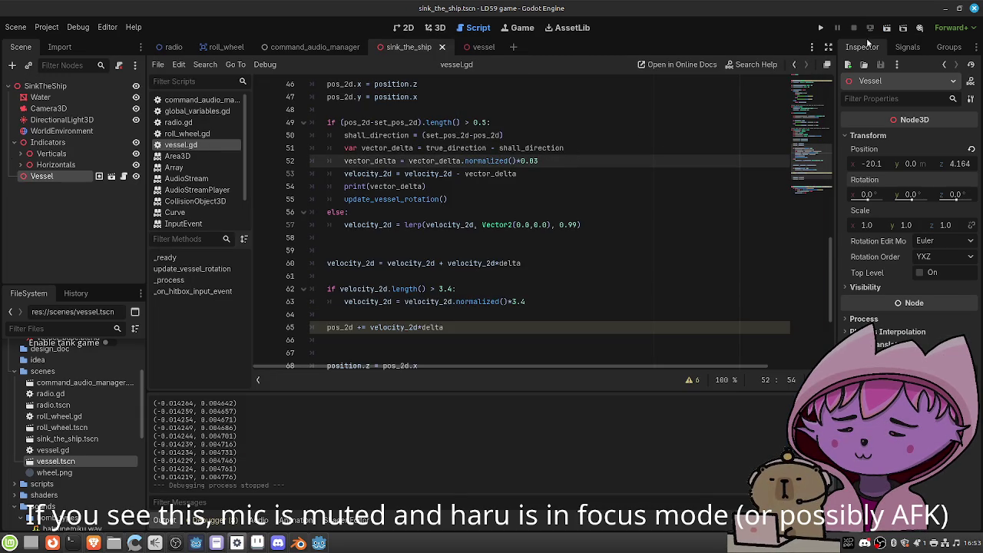
click(887, 29)
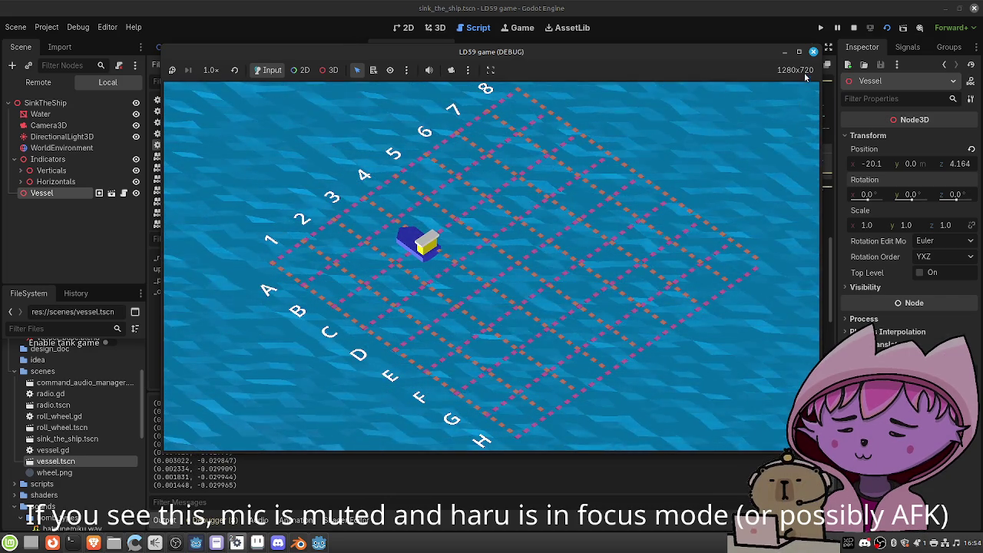
click(814, 51)
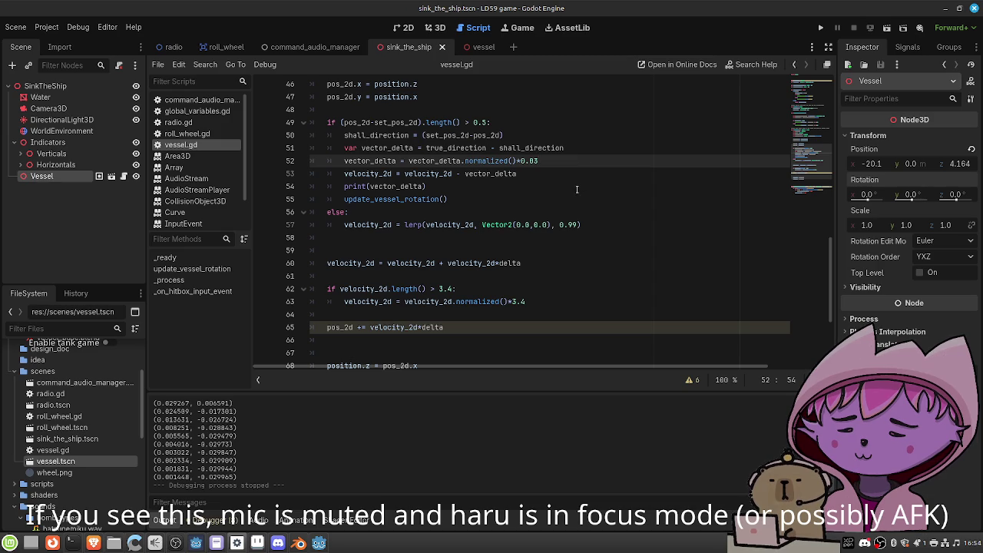
scroll(519, 244, down, 1)
scroll(519, 244, up, 1)
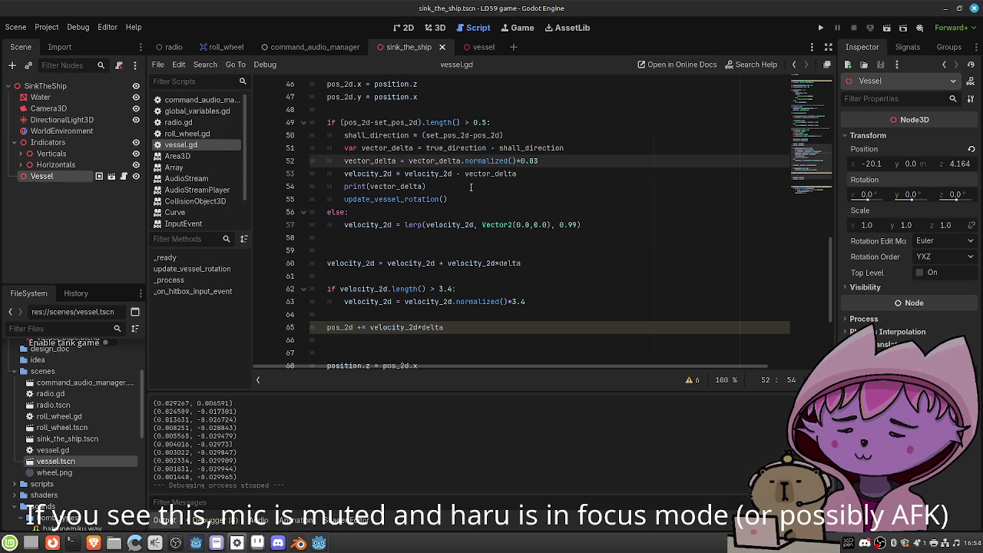
Rewrite line 53 to use shall_direction.normalized() and delete the print(vector_delta) debug line
click(404, 173)
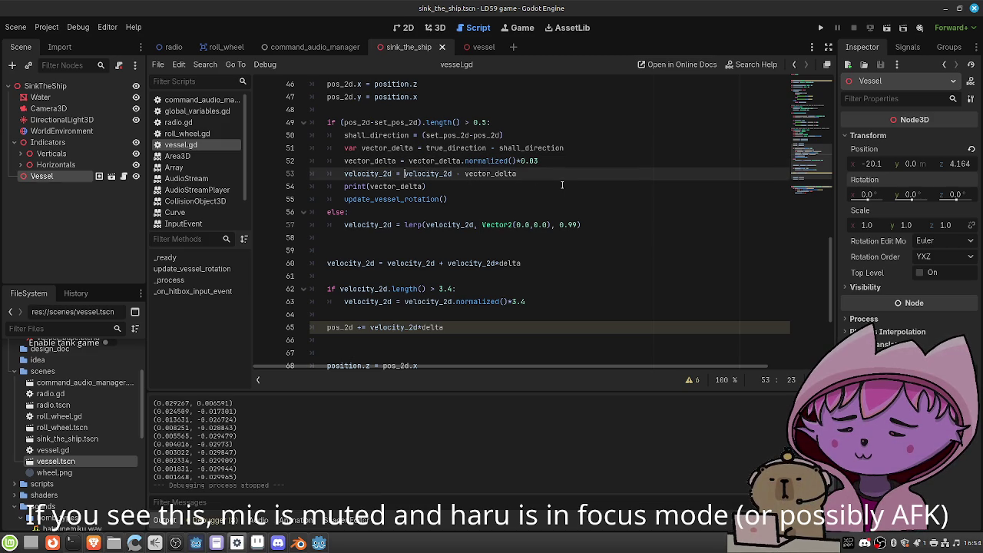
text(#)
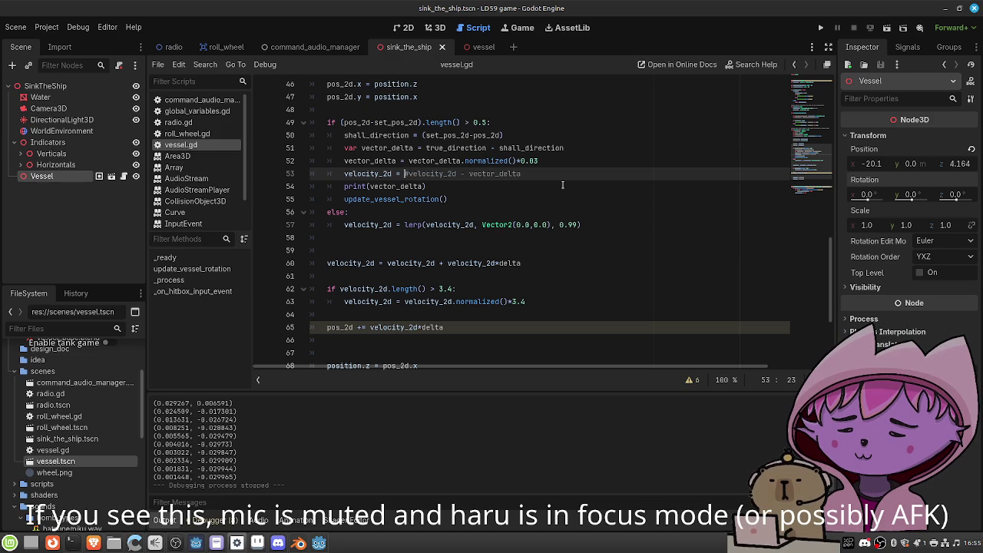
text(shall_direction.)
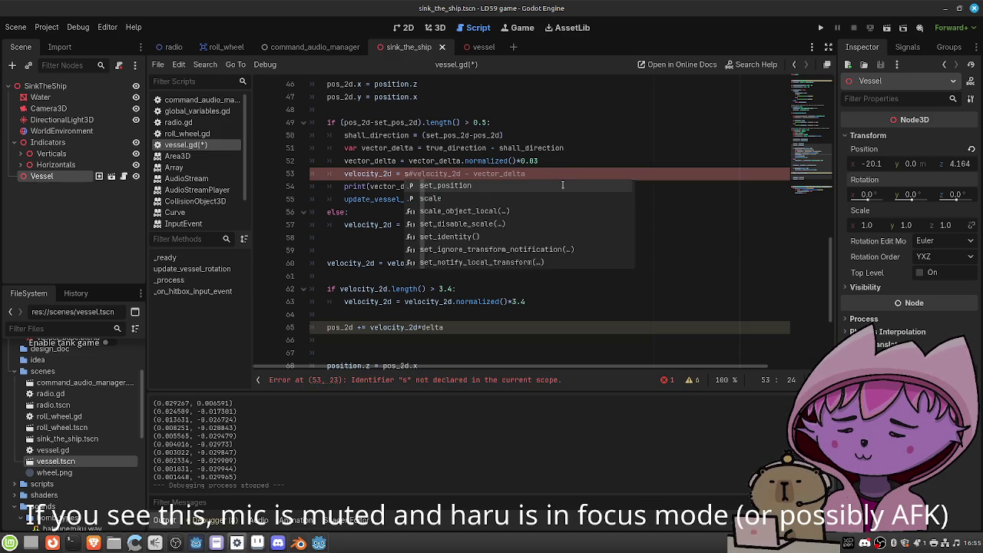
text(normalized())
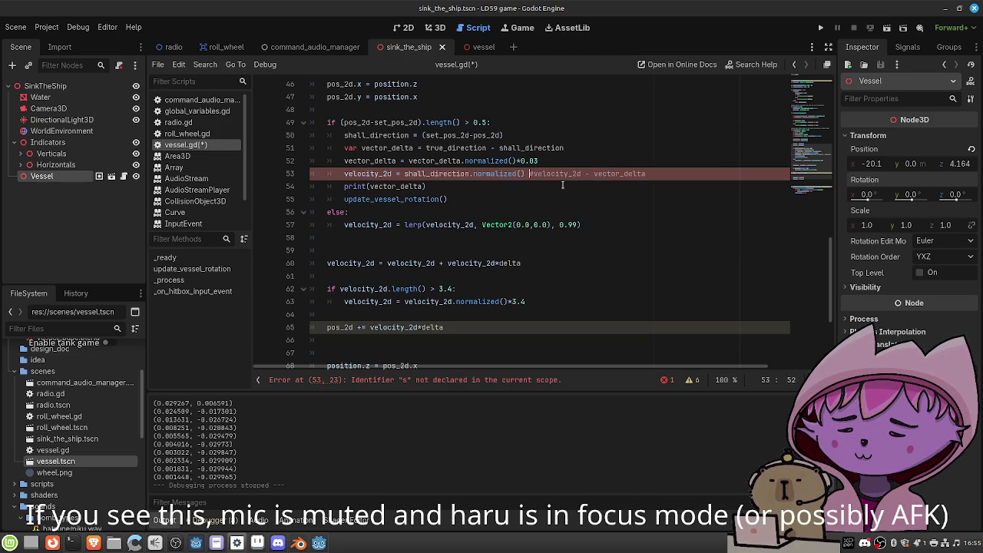
key(ctrl+s)
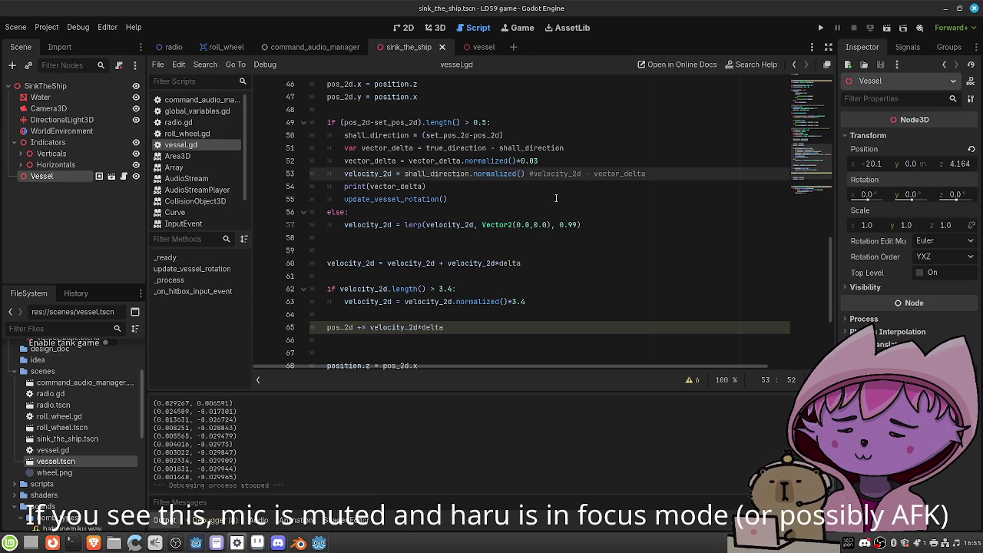
drag(427, 186, 324, 186)
key(BackSpace)
key(BackSpace)
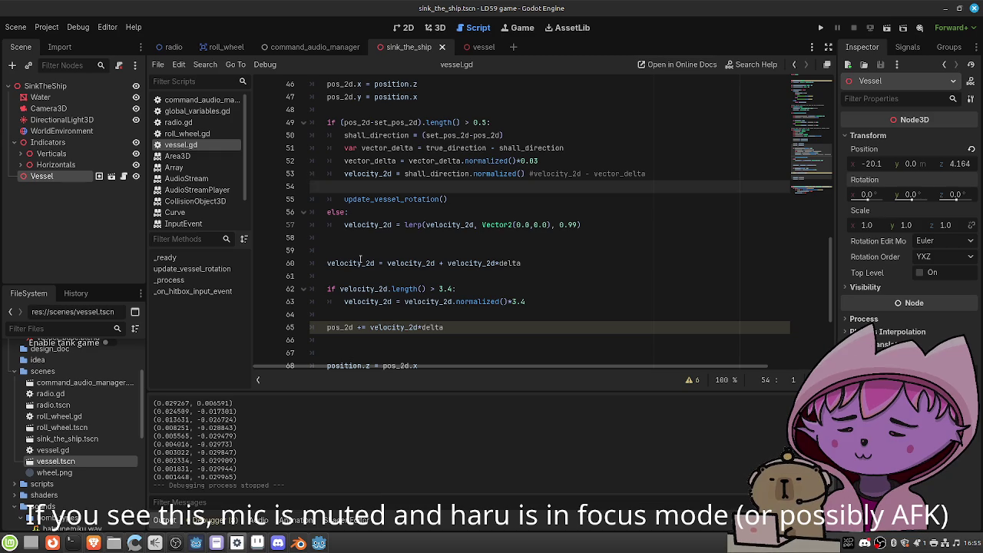
Comment out the velocity accumulation on line 60 and multiply the normalized direction by 5.0
click(328, 264)
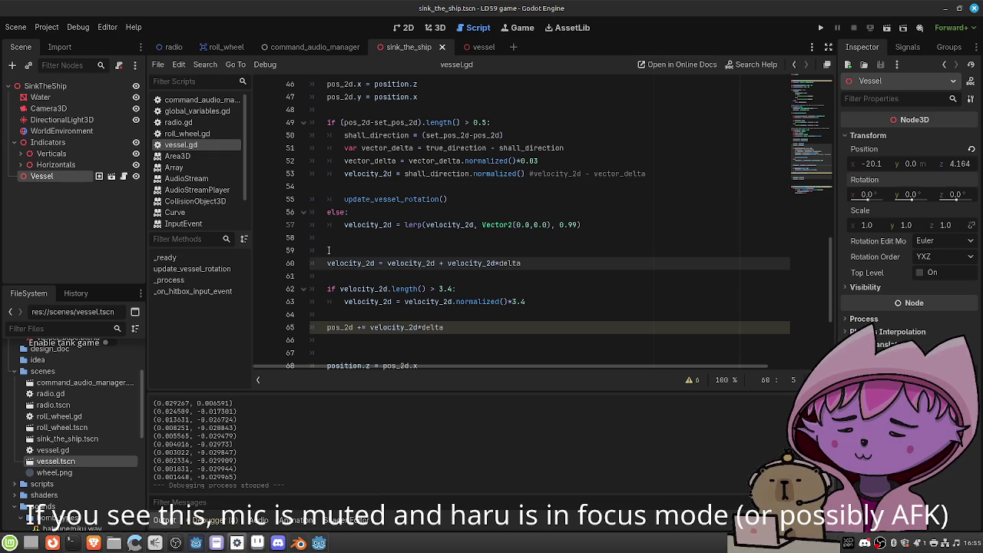
text(#)
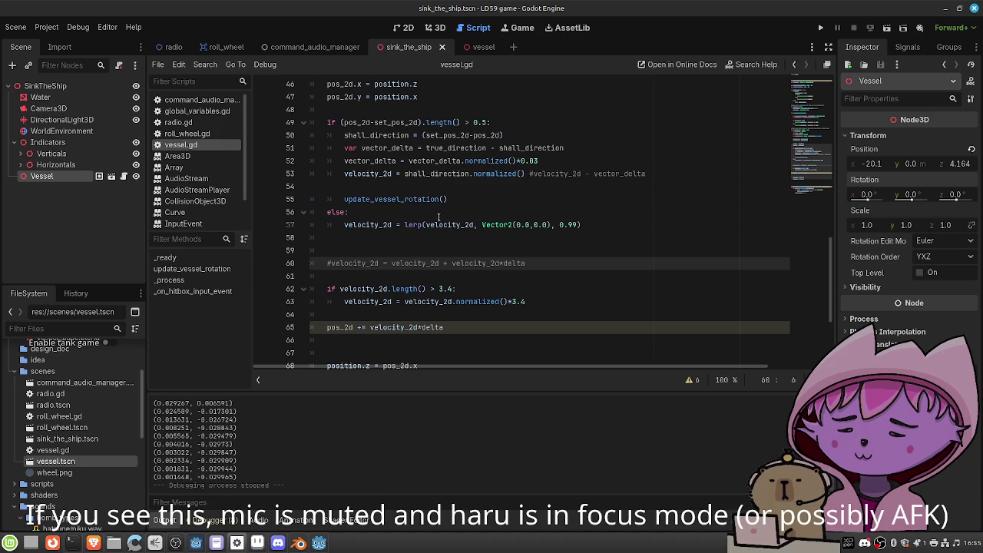
click(525, 173)
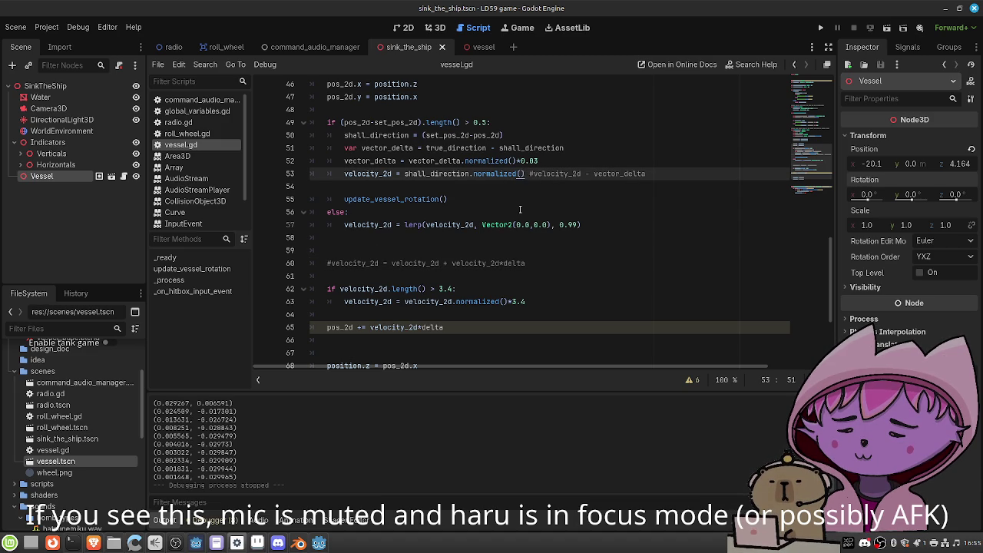
text(*5.0)
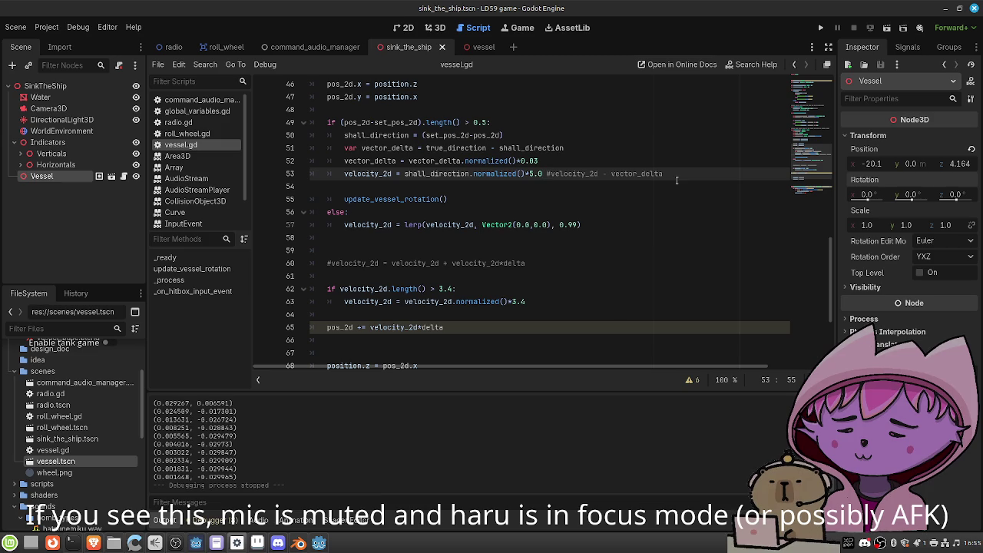
scroll(691, 169, down, 1)
scroll(729, 146, up, 1)
click(886, 28)
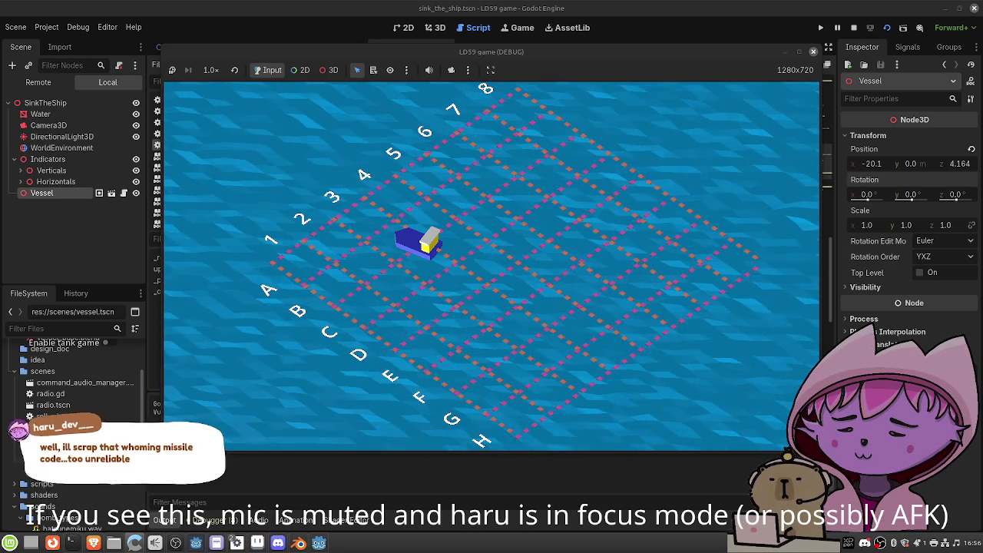
key(F8)
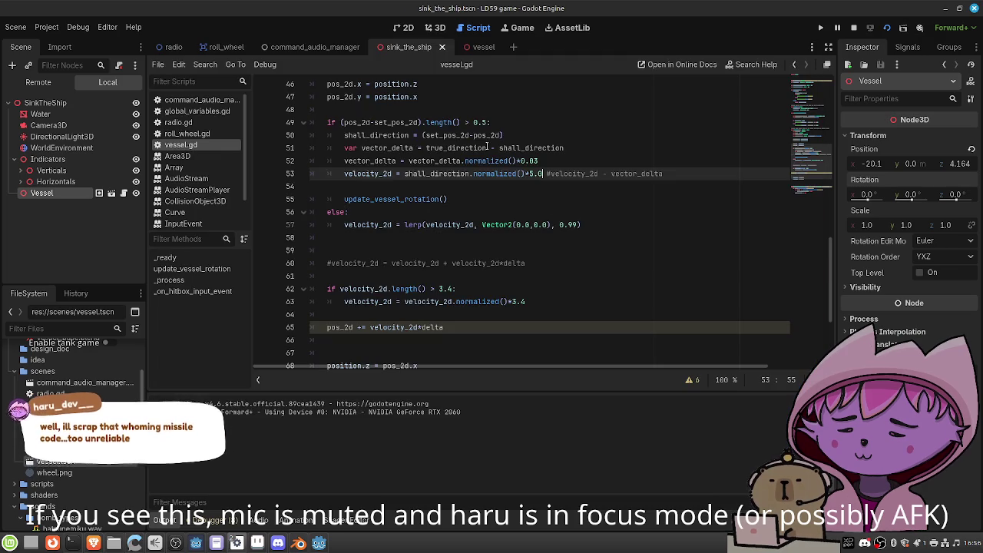
scroll(494, 225, up, 1)
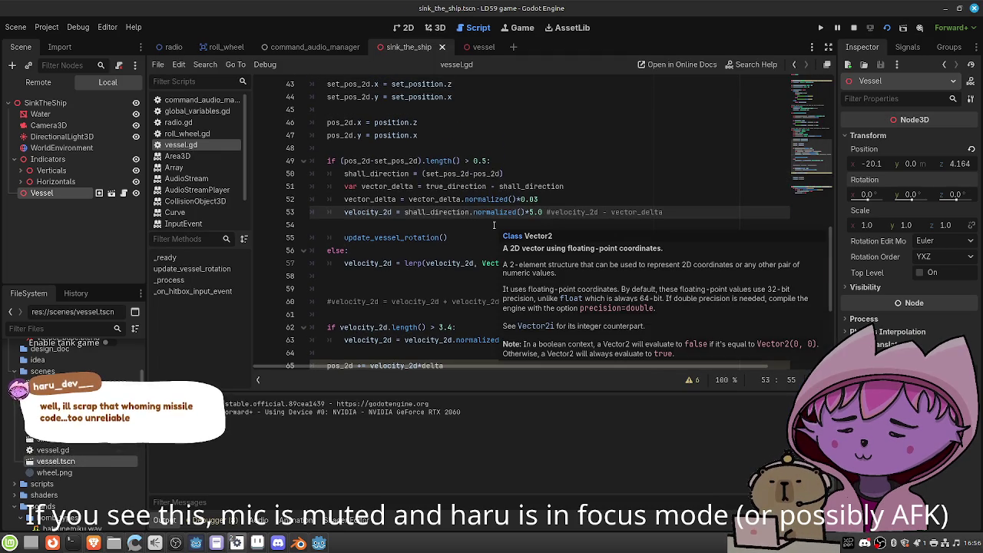
scroll(799, 143, up, 1)
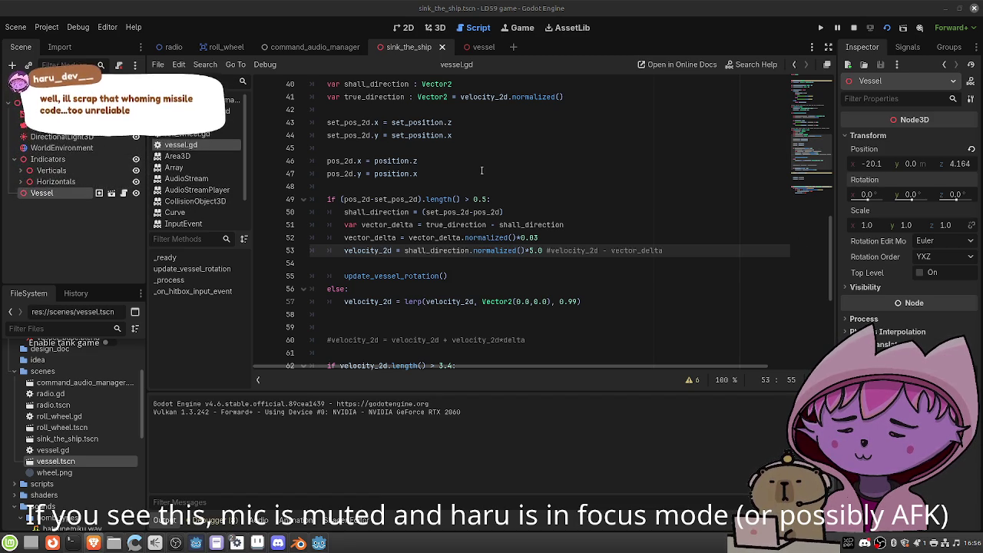
click(403, 28)
click(470, 29)
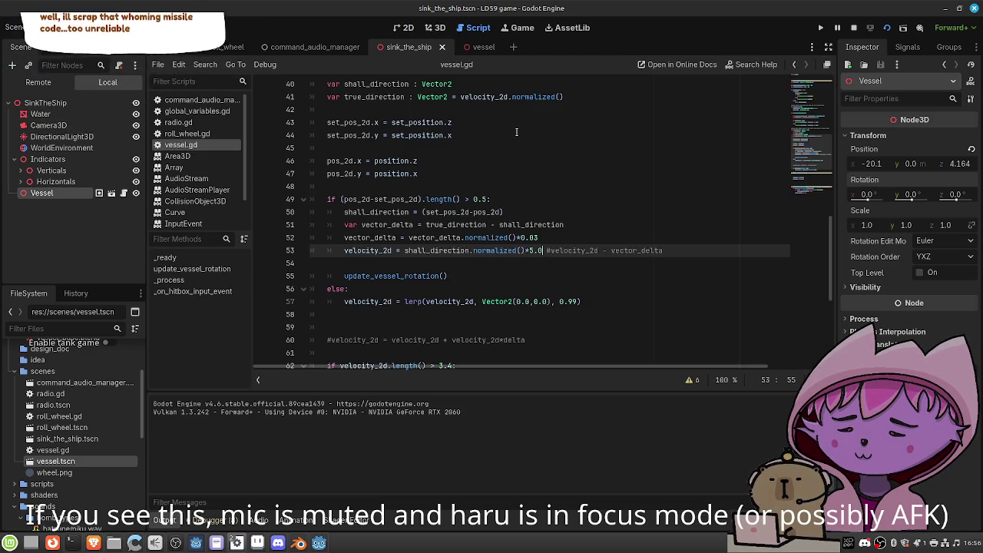
click(87, 103)
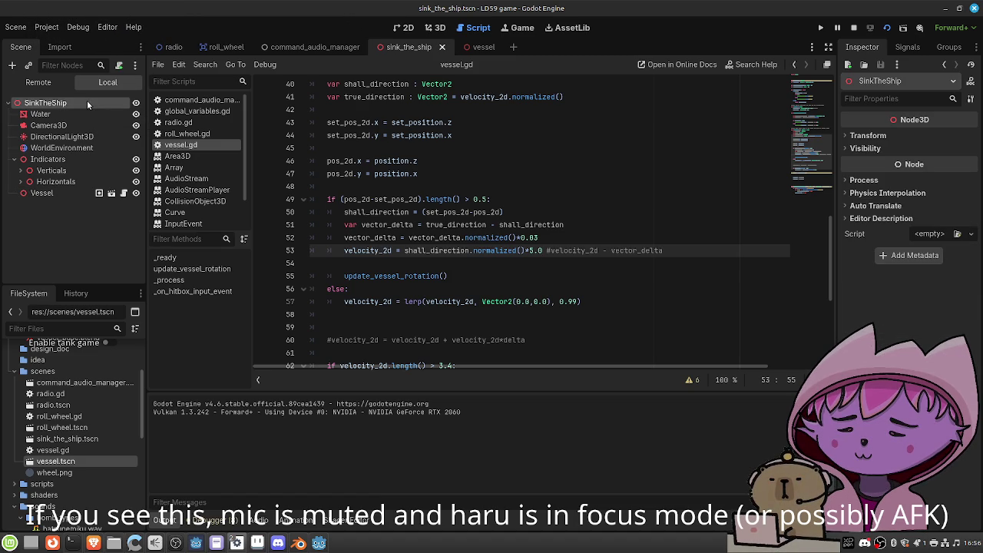
Attach a script to SinkTheShip, creating sink_the_ship.gd with the default Node3D template
right_click(88, 104)
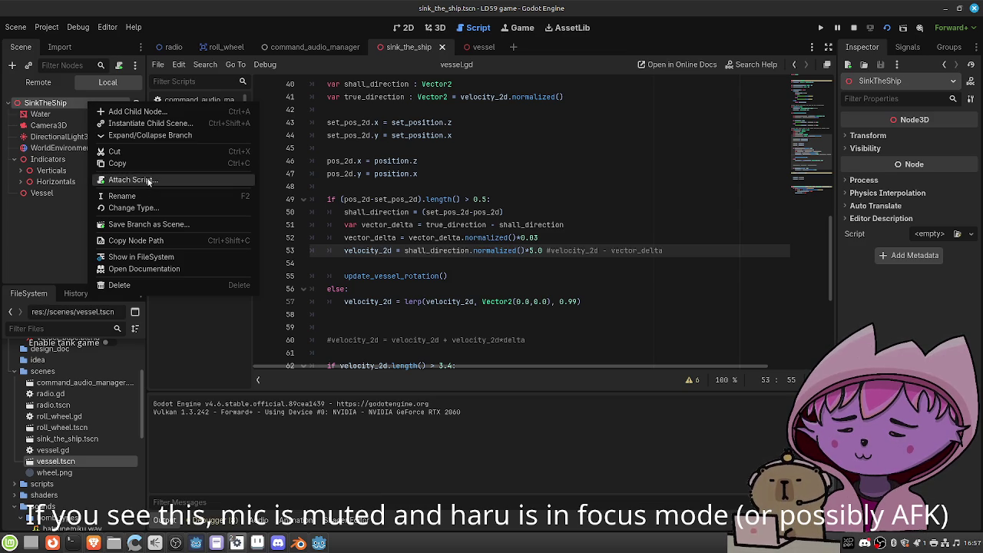
click(130, 180)
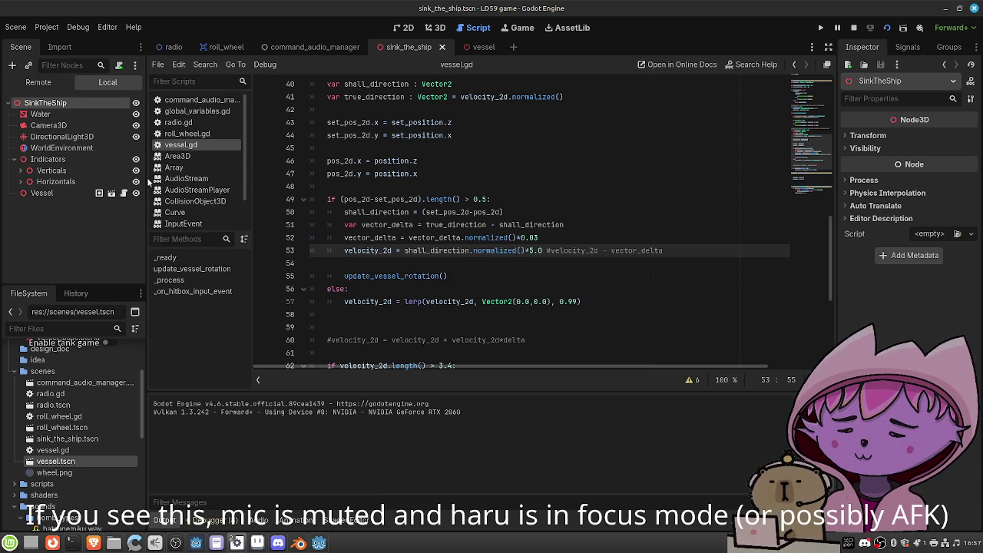
click(549, 373)
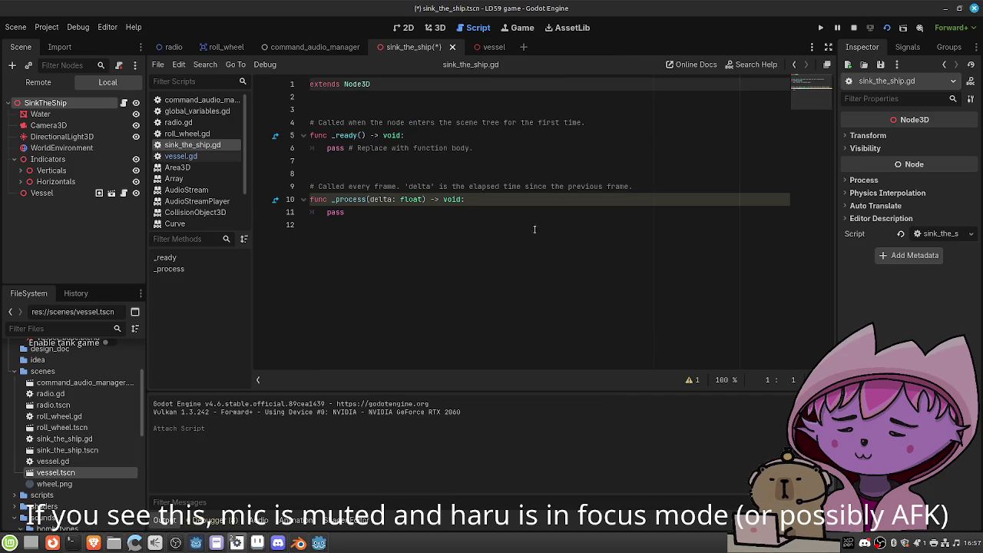
Add func _input(event) containing an if event.is_action_pressed("mouse_left"): check
click(425, 241)
key(Return)
key(Return)
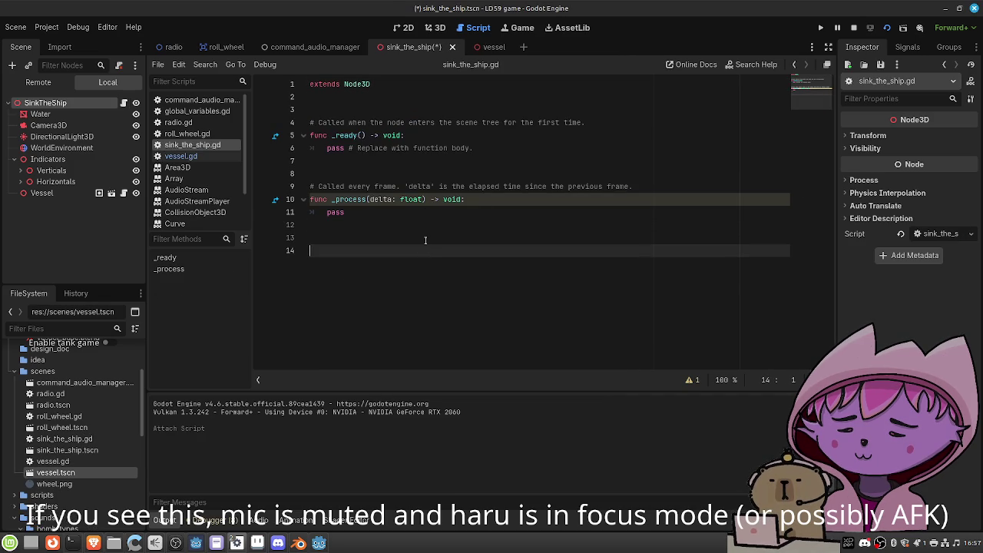
text(func _)
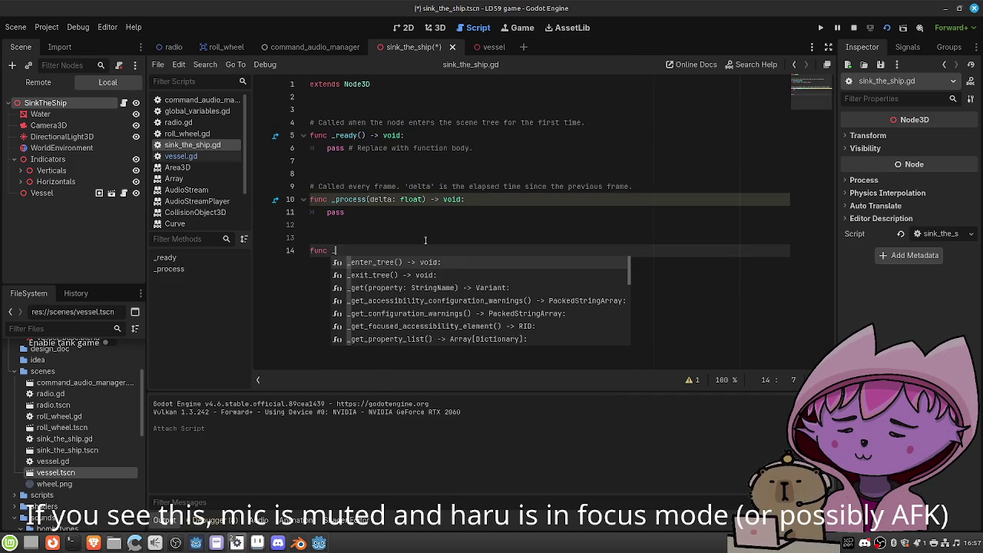
text(in)
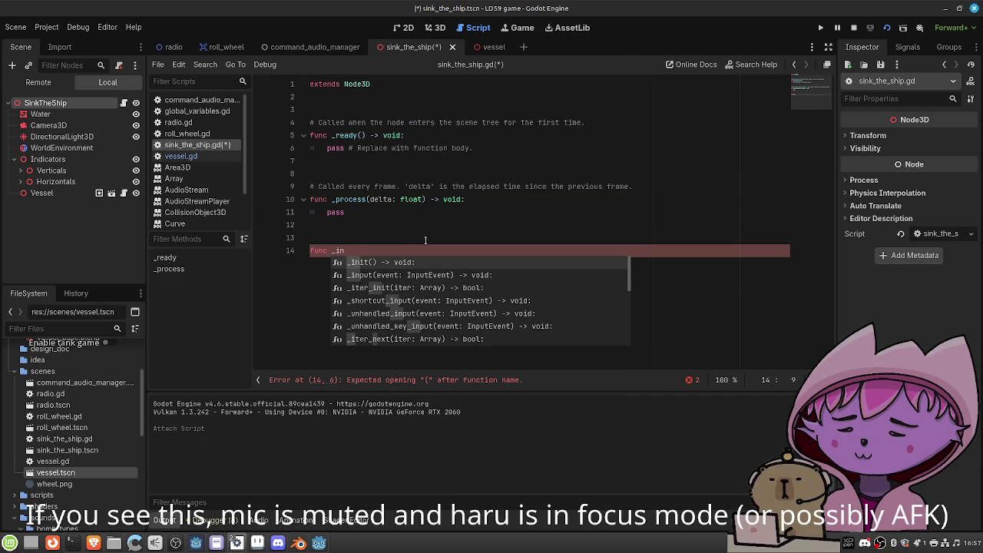
key(Down)
key(Return)
key(Return)
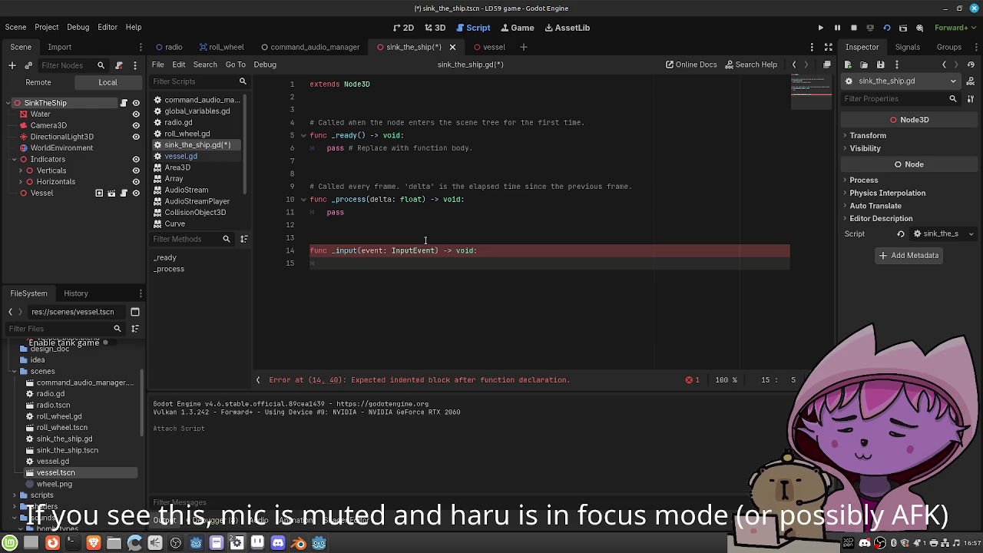
text(if event.is_ac)
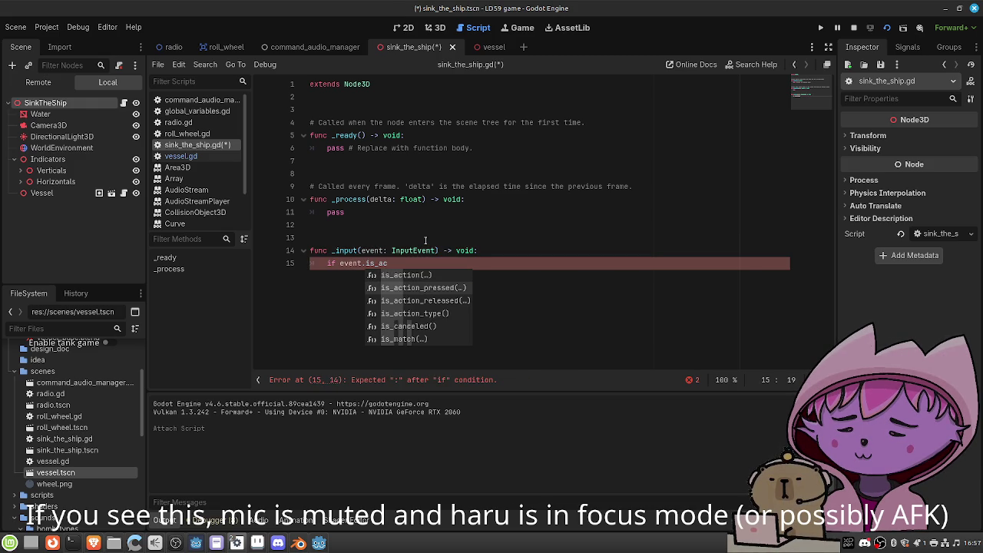
key(Down)
key(Return)
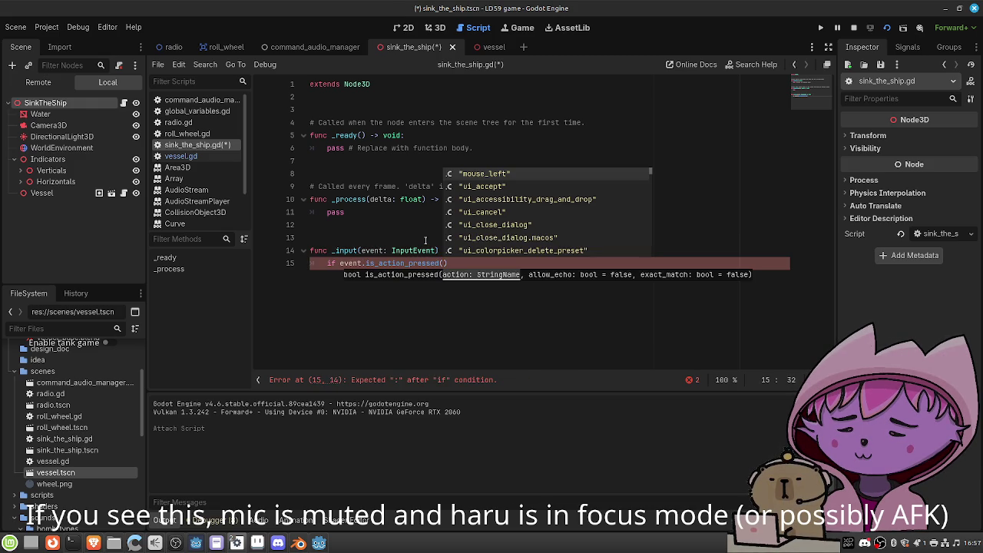
key(Return)
text():)
key(Return)
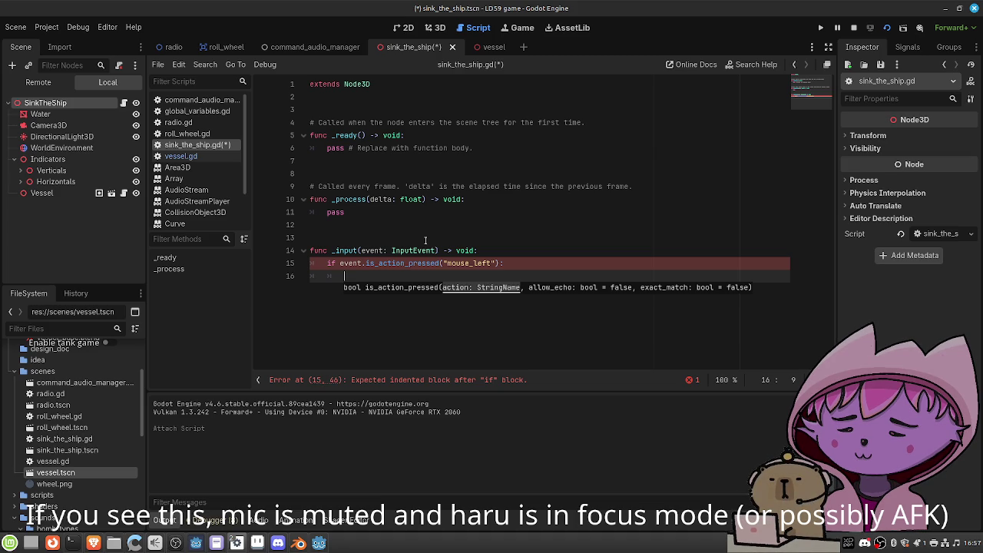
Look up get_global_mouse_position in the docs, then replace the unfinished print with pass and save
text(print)
key(Return)
text(get_glo)
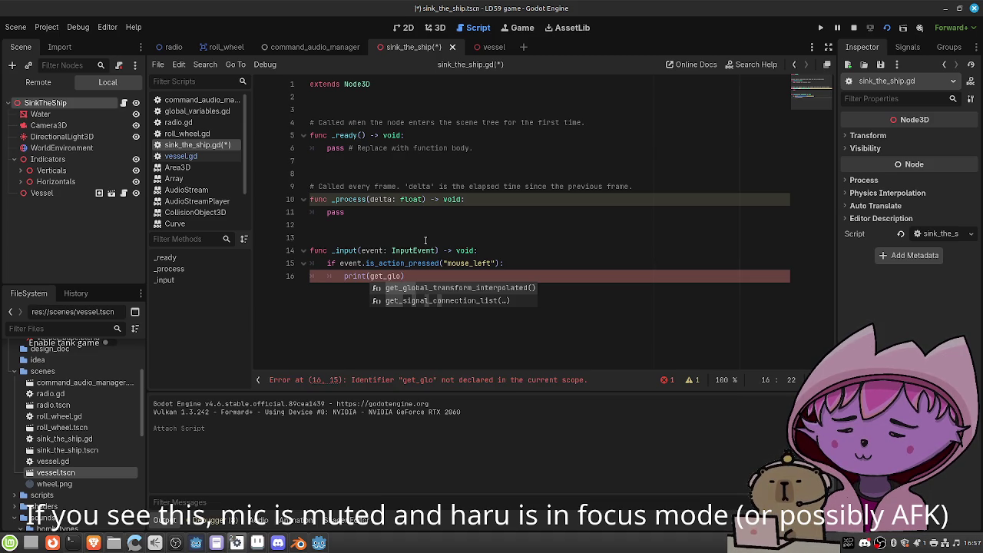
click(739, 63)
text(get_global_mo)
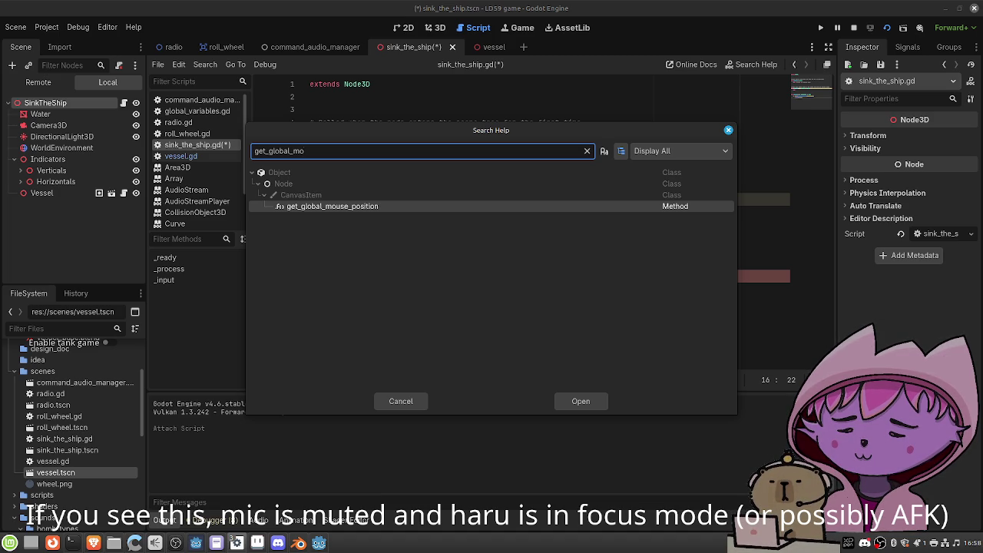
click(397, 401)
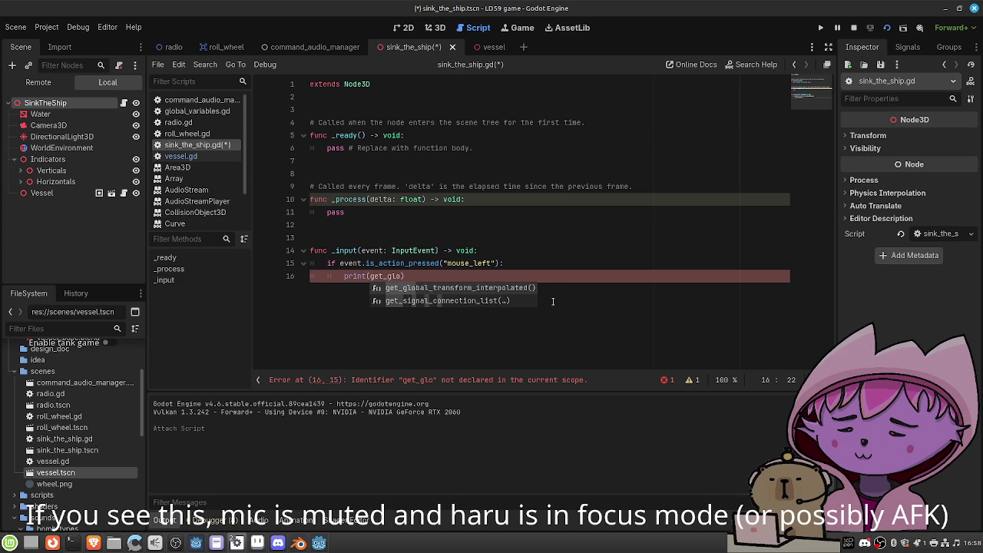
drag(407, 276, 343, 276)
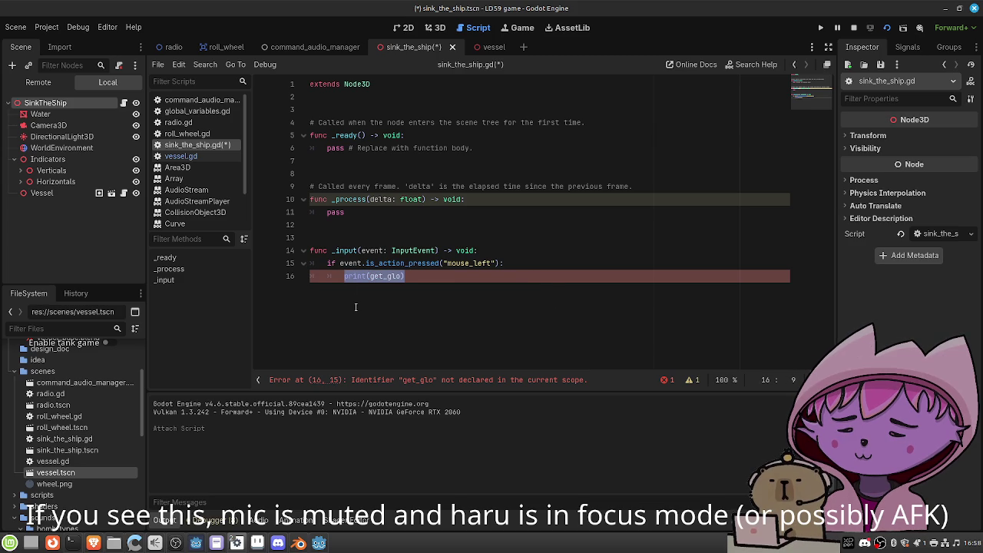
text(pass)
key(ctrl+s)
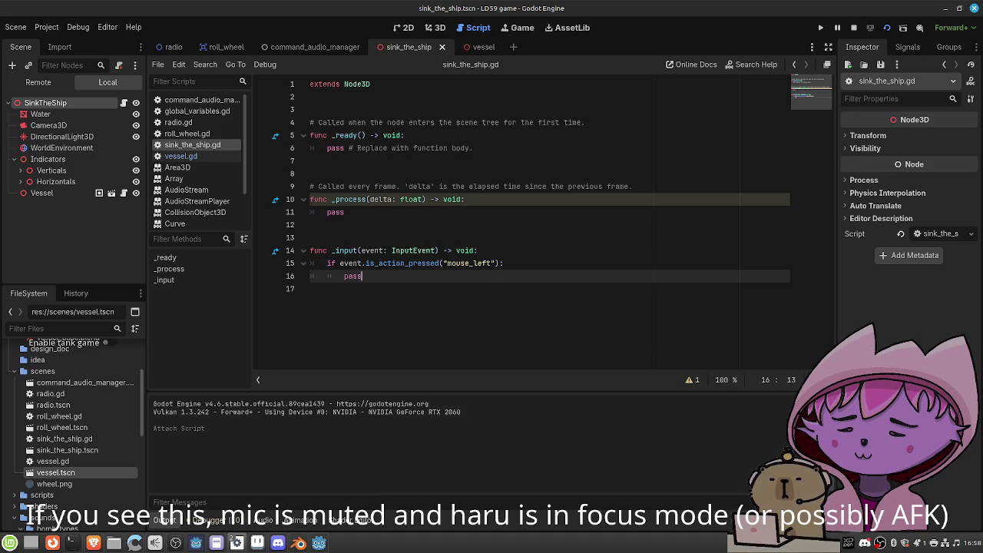
click(576, 275)
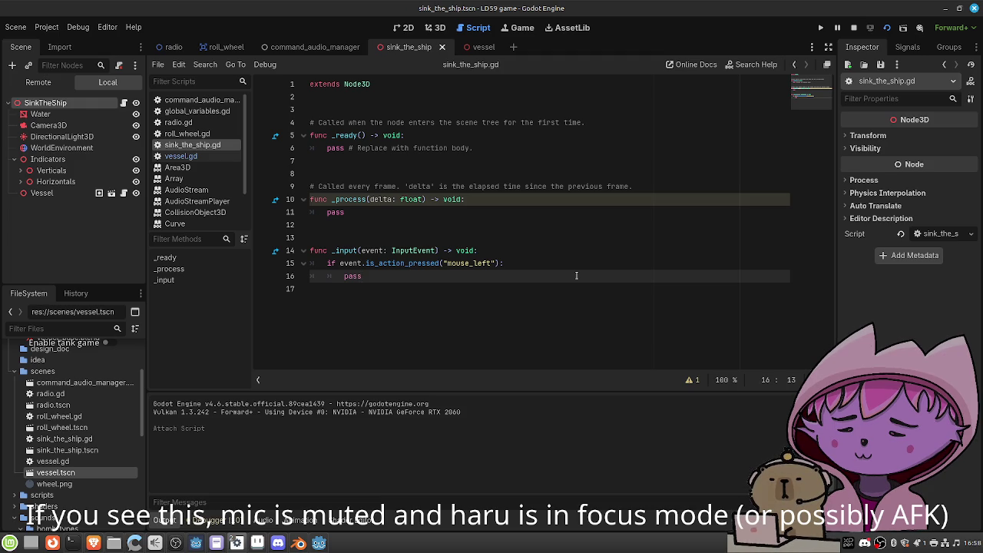
Replace pass with the pasted ray-casting code and indent the block two levels
key(BackSpace)
text(# Inside a _physics_process or _input function var camera = get_viewport().get_camera_3d() var mouse_pos = get_viewport().get_mouse_position()  # Get ray origin and direction var ray_origin = camera.project_ray_origin(mouse_pos) var ray_direction = camera.project_ray_normal(mouse_pos)  # Create a plane at y=0, then find intersection var plane = Plane(Vector3.UP, 0) var world_pos = plane.intersects_ray(ray_origin, ray_direction)  if world_pos:     print(world_pos) # Intersection point in 3D space)
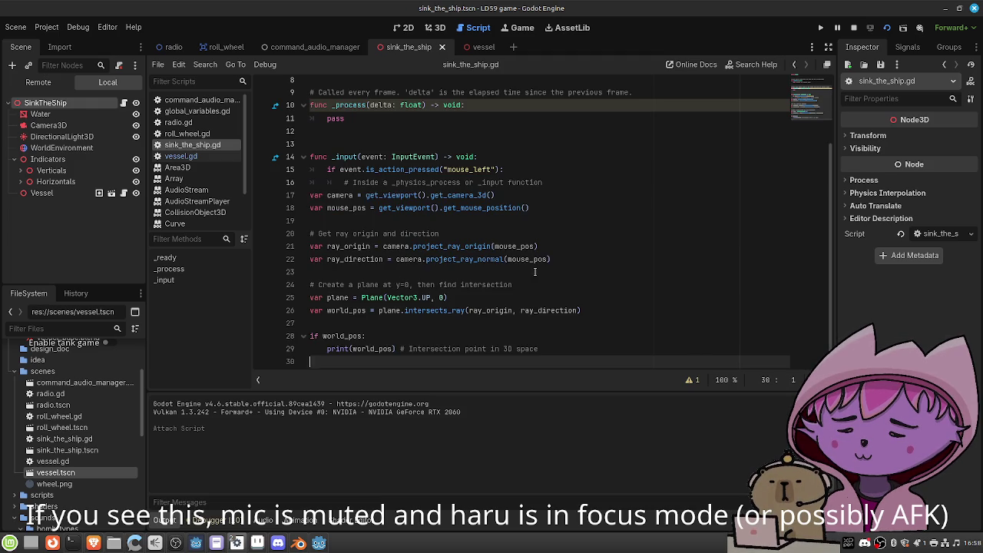
mouse_move(548, 342)
mouse_down()
mouse_move(346, 330)
mouse_move(330, 285)
mouse_move(343, 199)
mouse_move(310, 187)
mouse_up()
key(Tab)
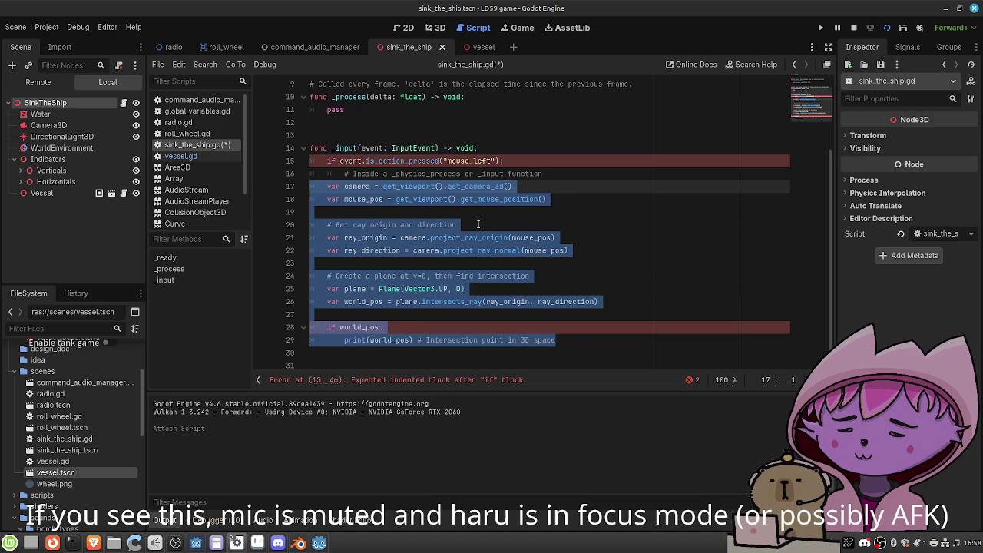
key(Tab)
click(603, 211)
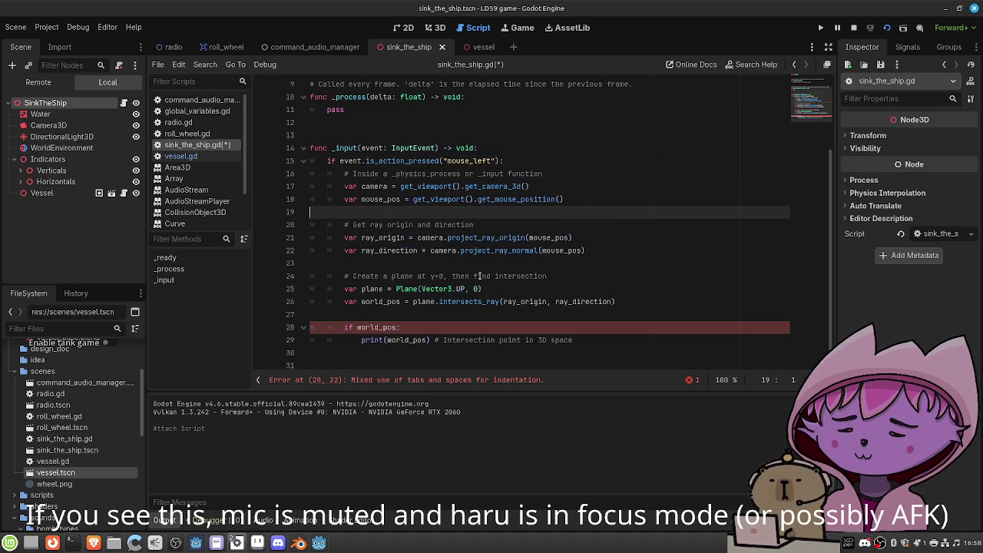
Fix the mixed indentation before print on line 29 and stop the running game
click(344, 328)
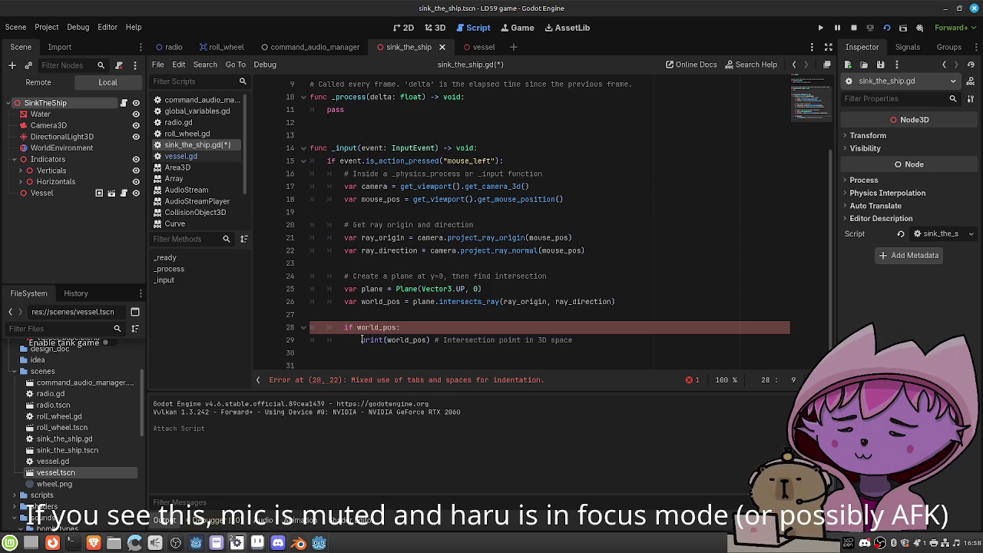
click(361, 339)
key(Up)
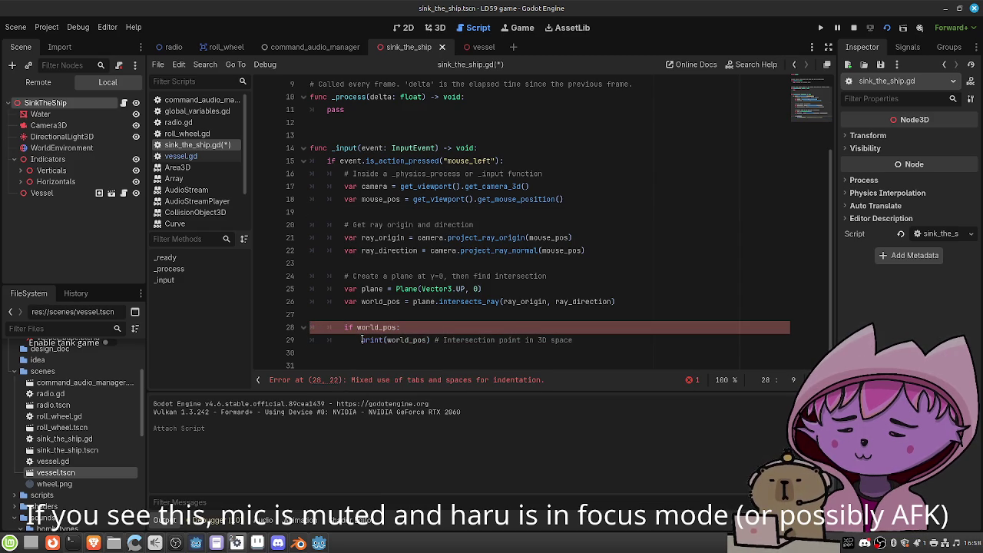
click(362, 339)
key(BackSpace)
key(BackSpace)
key(BackSpace)
key(Tab)
key(Tab)
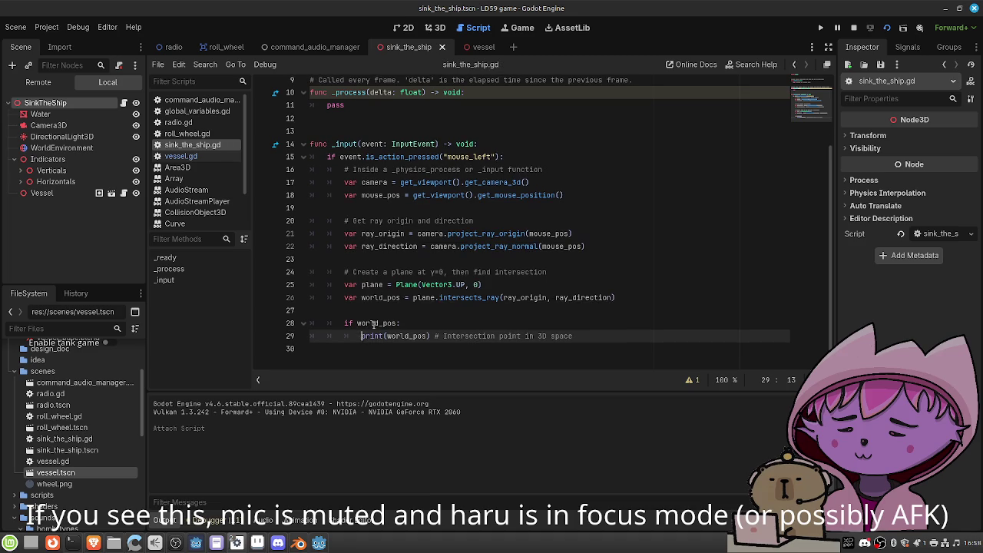
click(854, 28)
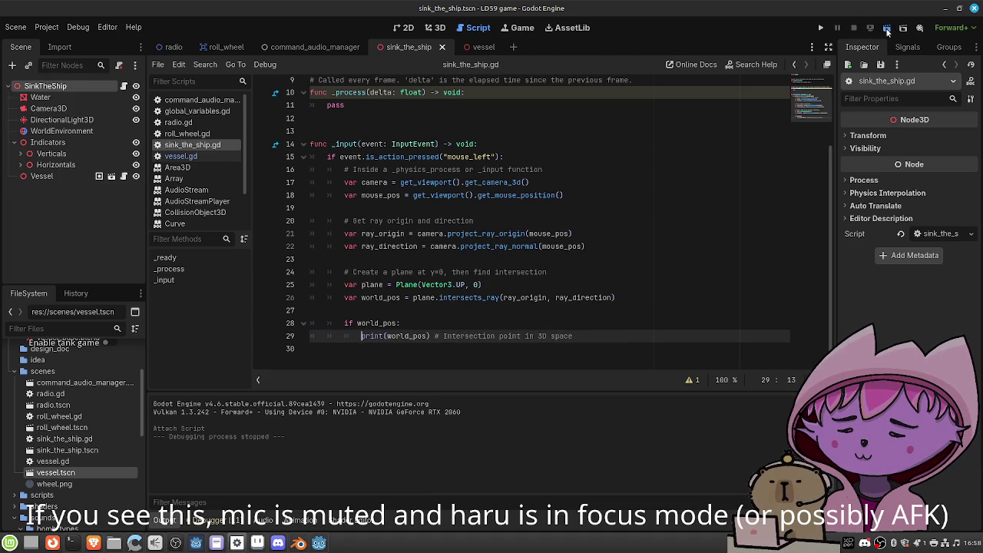
Run the game to check the sea-click 3D intersection prints, then start a 'for vessel in get_tre' line
click(887, 28)
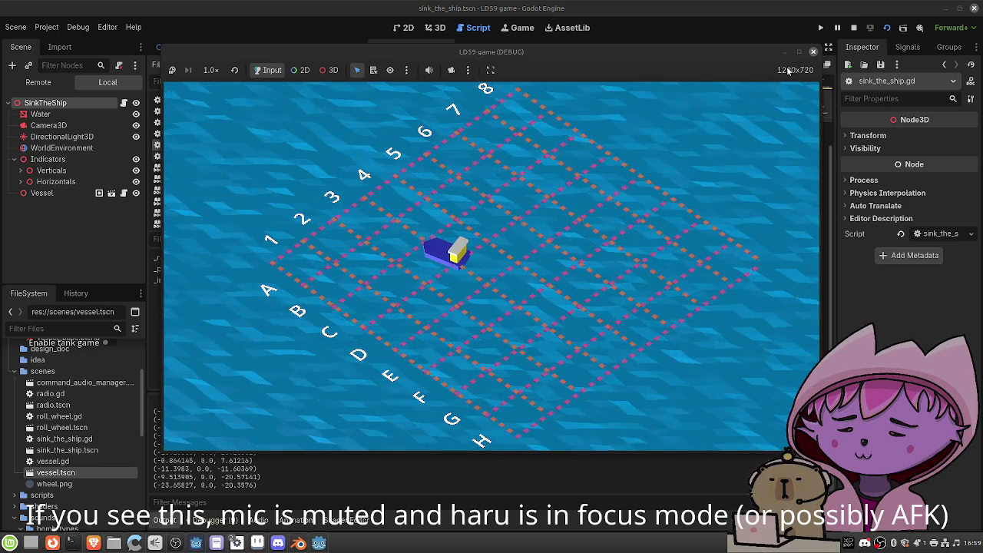
click(814, 52)
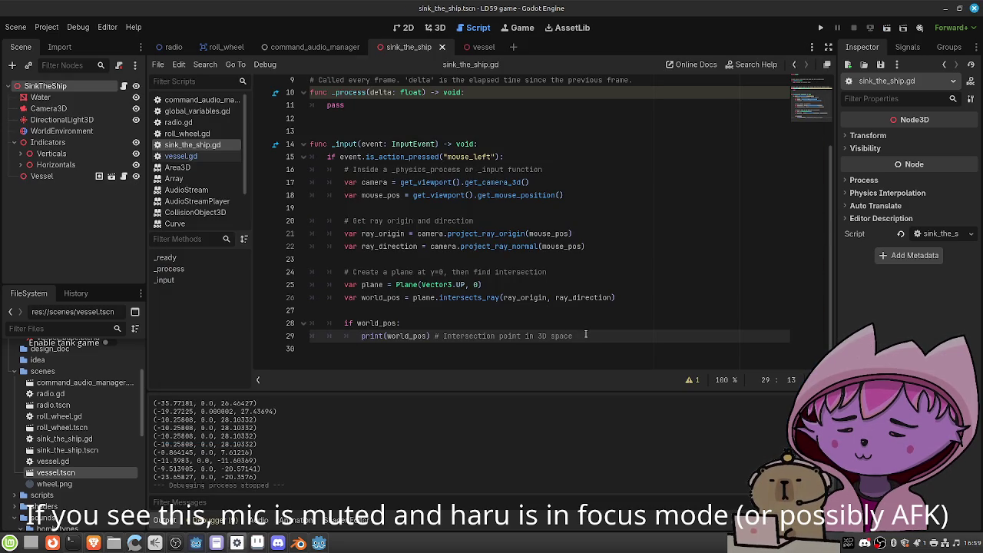
key(Return)
key(Return)
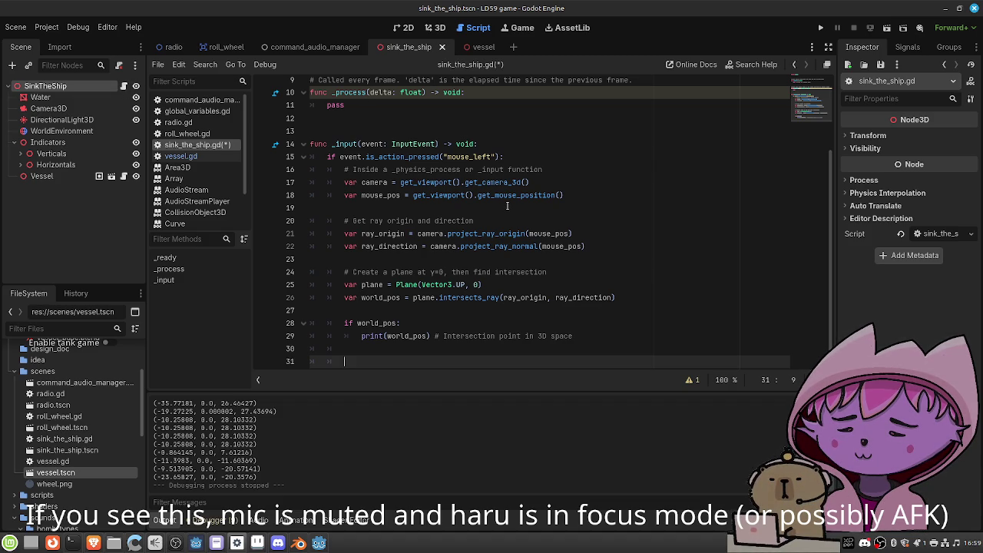
text(for vessel in get_tree())
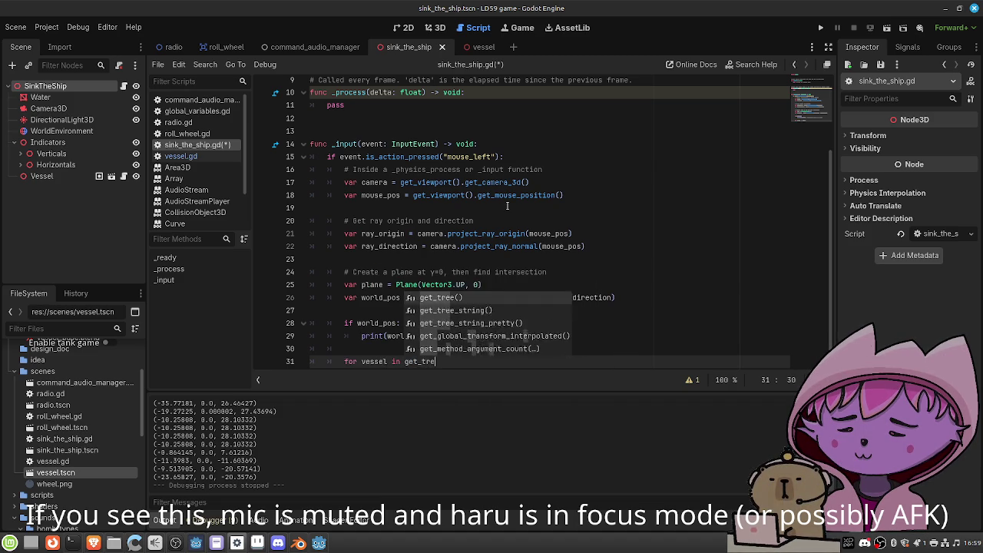
Write the loop over get_tree().get_nodes_in_group("vessel") with an 'if vessel.vessel_selected:' check
key(Return)
text(.get_n)
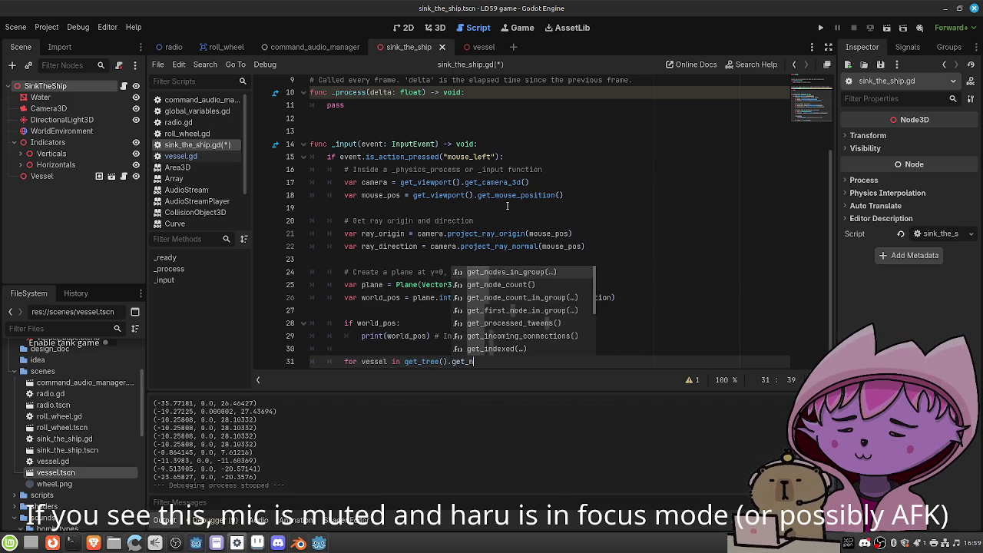
key(Return)
text("vessel"):)
key(Return)
text(if vessel.)
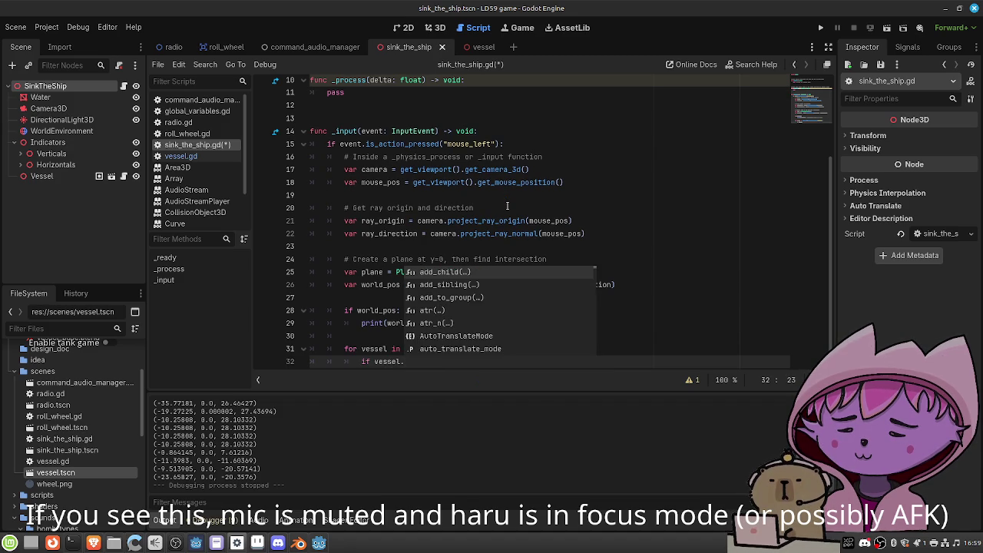
text(vessel_selected)
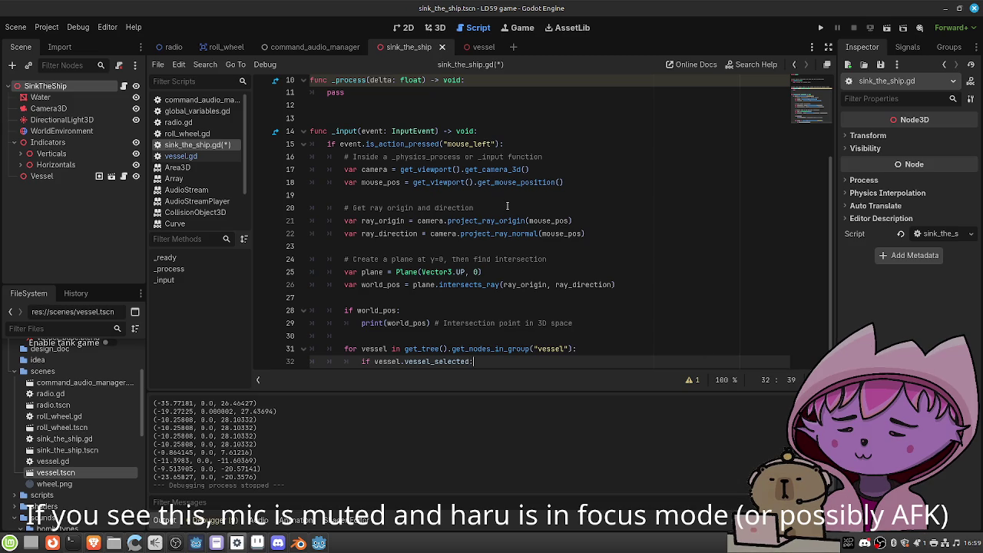
text(:)
key(Return)
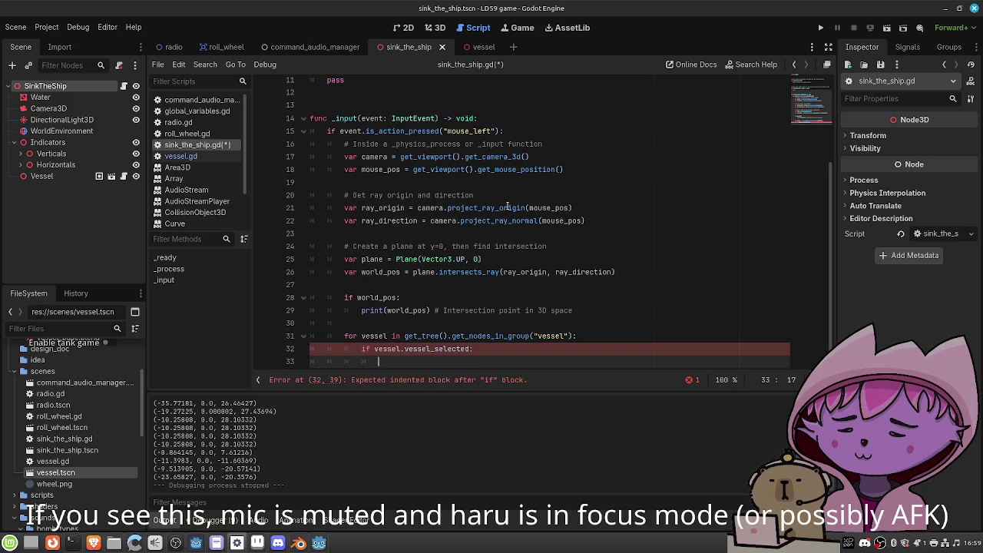
text(vessel.)
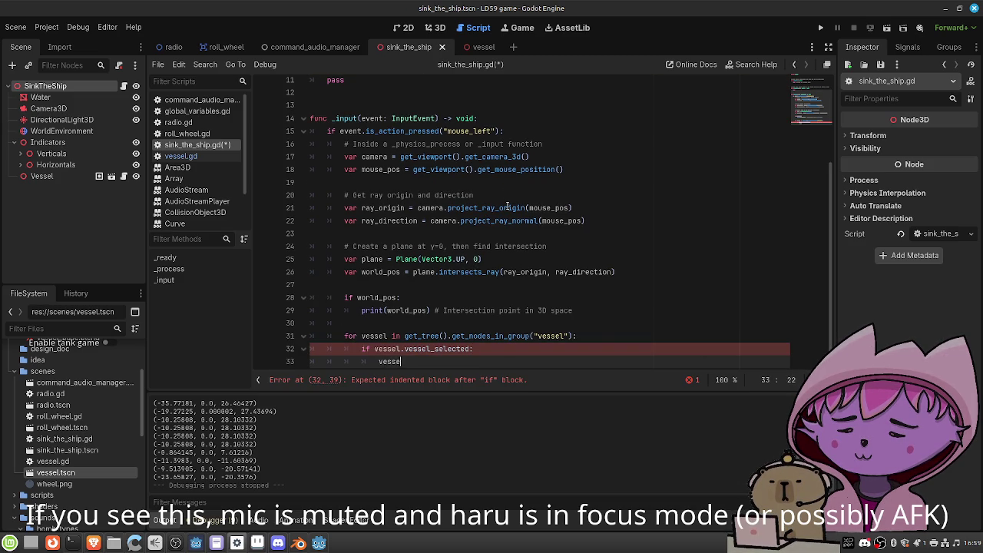
key(Escape)
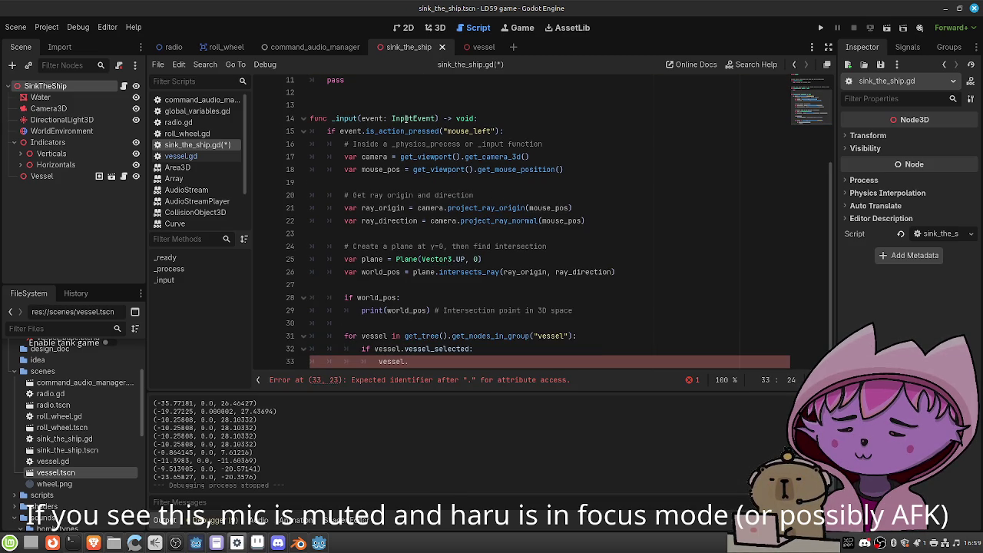
Look up vessel.gd's members, then finish line 33 as vessel.set_position = world_pos and save
click(123, 176)
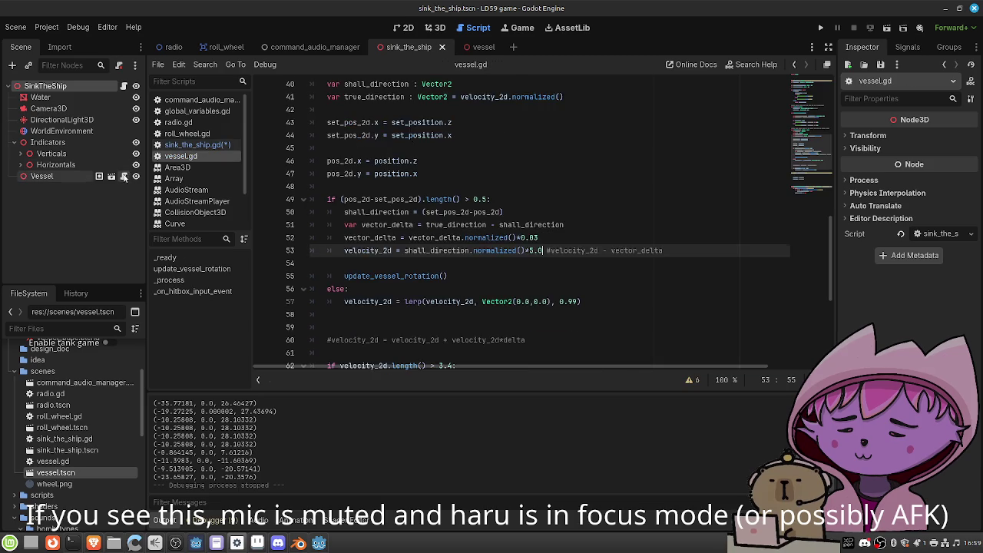
scroll(497, 126, up, 10)
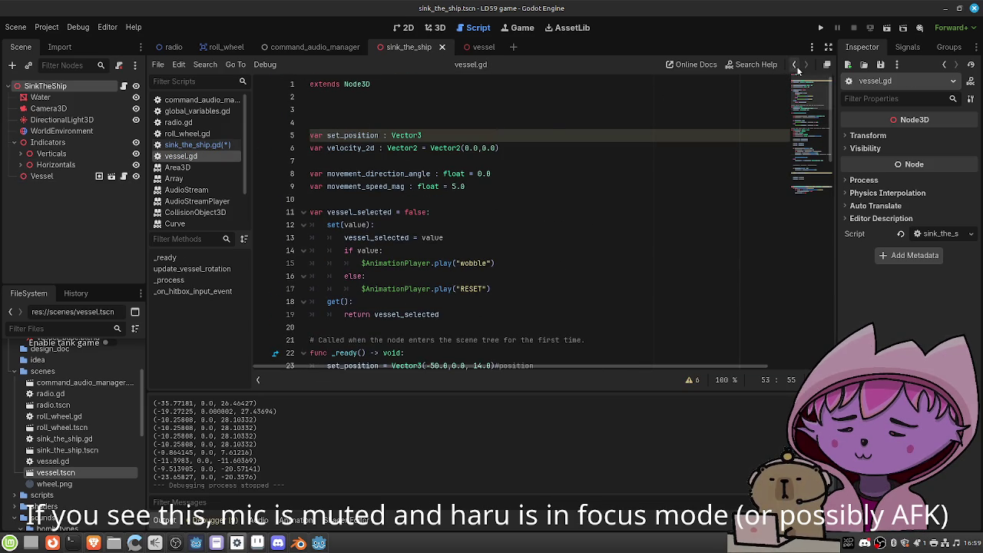
scroll(629, 161, down, 1)
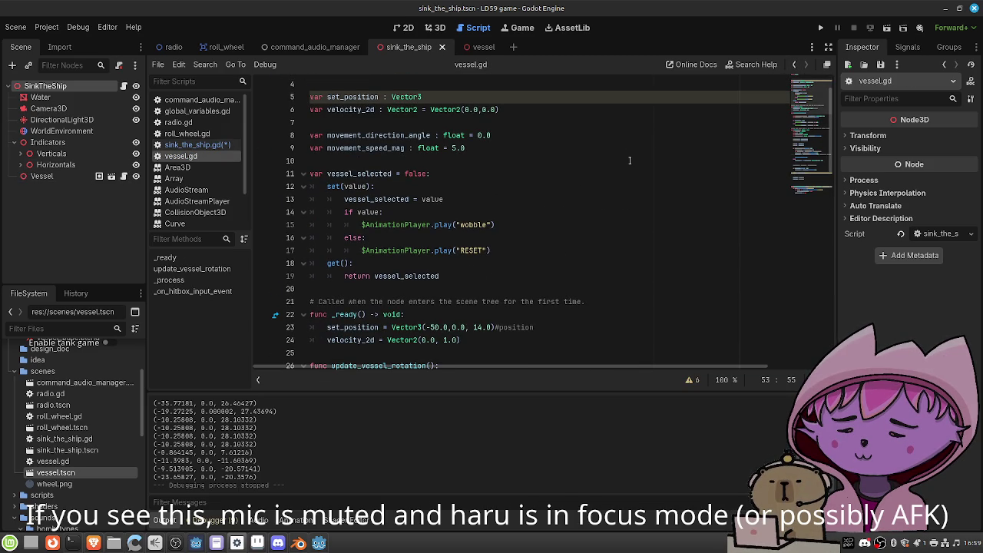
click(794, 63)
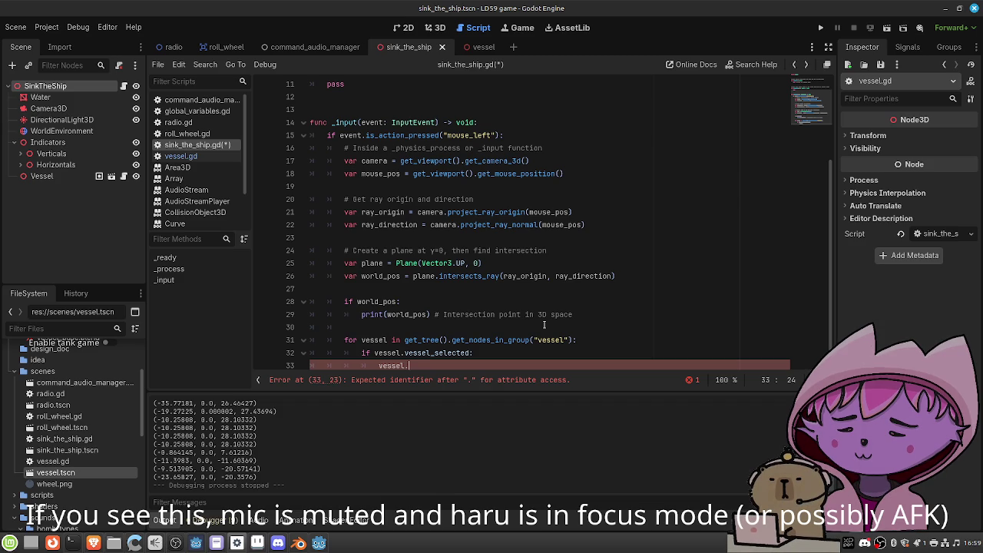
scroll(544, 324, down, 1)
click(806, 65)
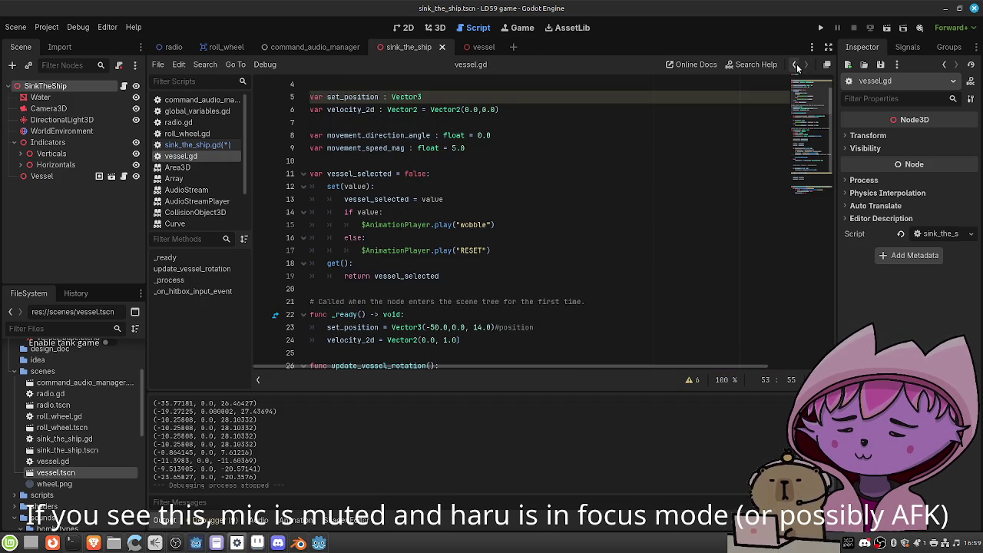
click(795, 66)
text(set_position = wo)
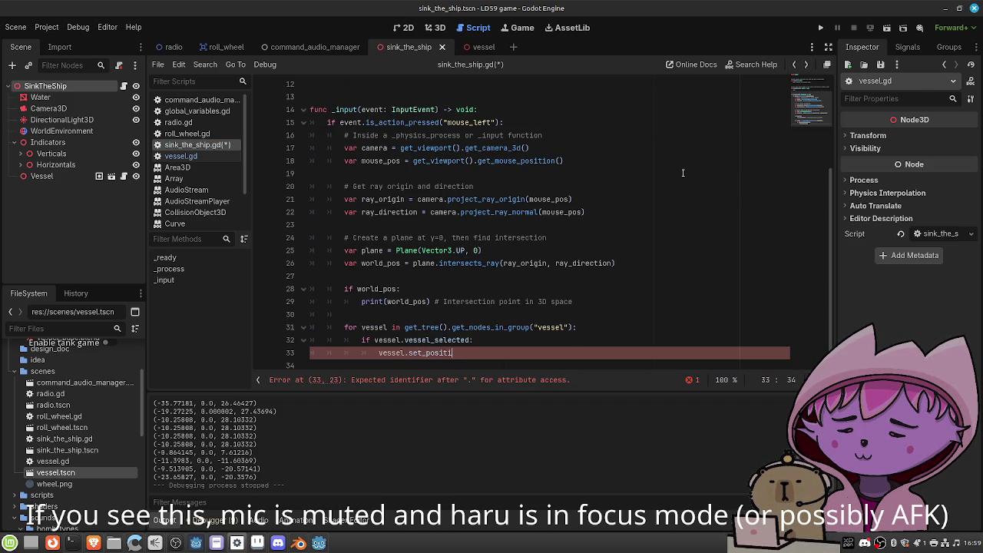
text(rld_pos)
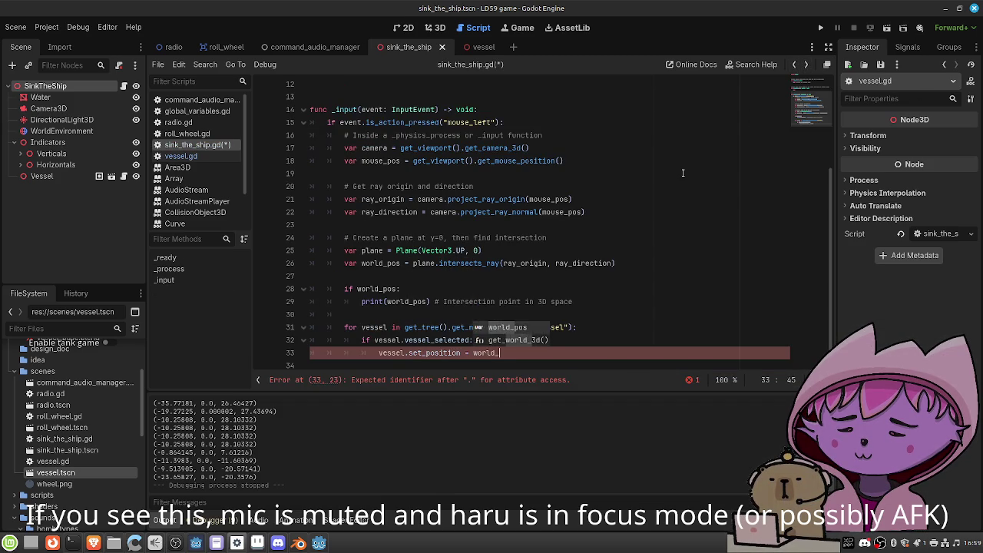
key(ctrl+s)
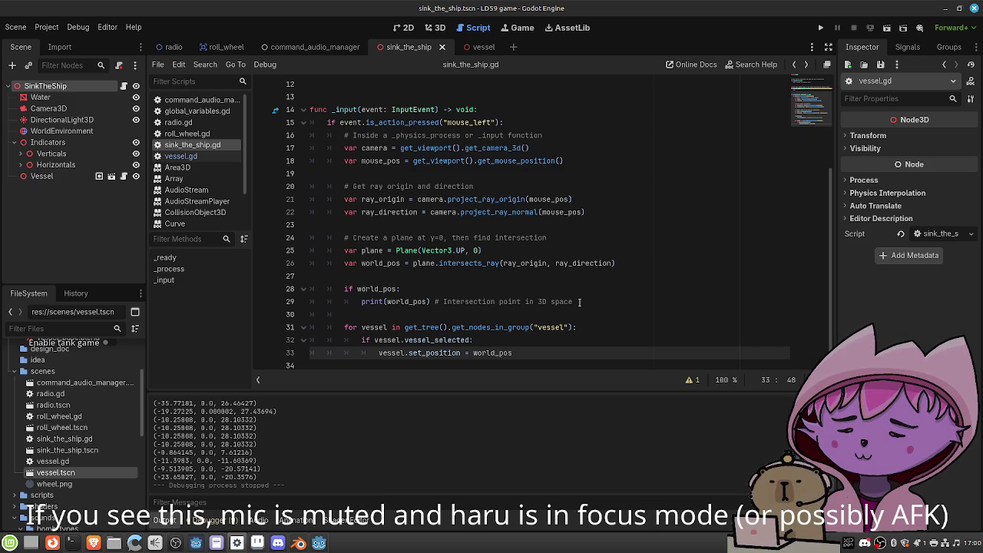
Delete the world_pos debug print on line 29 and the leftover empty lines
drag(579, 302, 361, 302)
key(BackSpace)
key(ctrl+shift+k)
key(ctrl+shift+k)
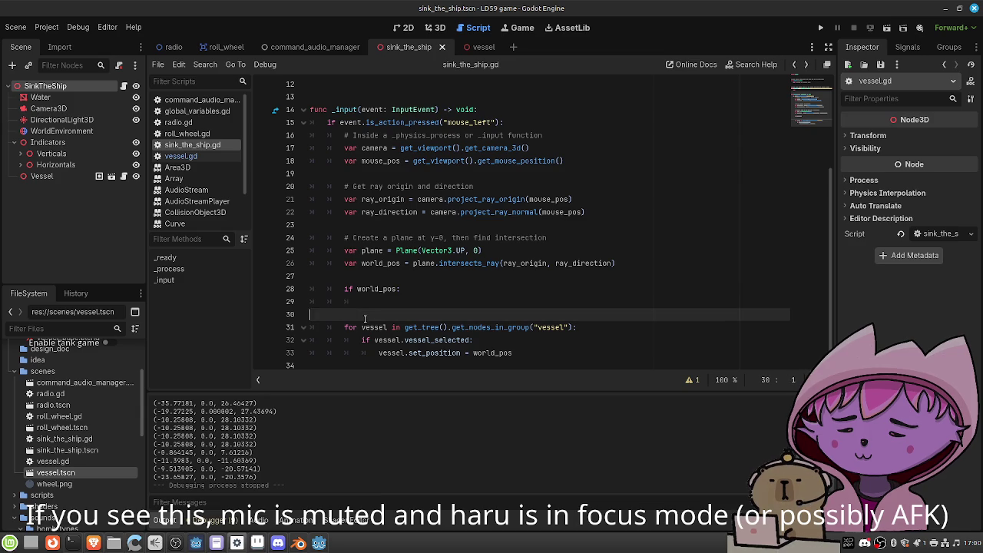
key(Up)
key(End)
Indent the vessel loop under the world_pos check, save, and open vessel.gd
mouse_move(536, 323)
mouse_down()
mouse_move(395, 323)
mouse_move(349, 290)
mouse_move(345, 303)
mouse_up()
key(Tab)
key(ctrl+s)
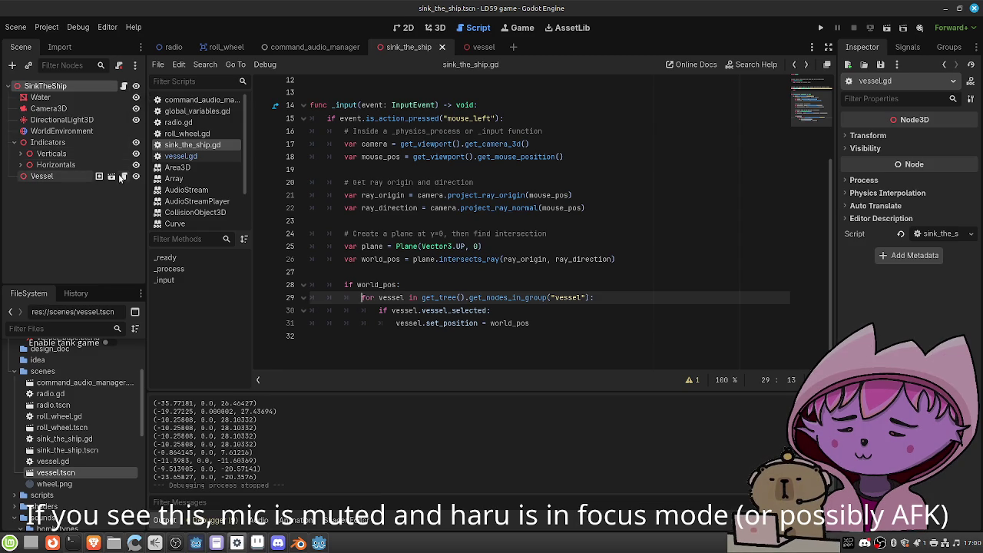
click(123, 177)
scroll(482, 210, down, 2)
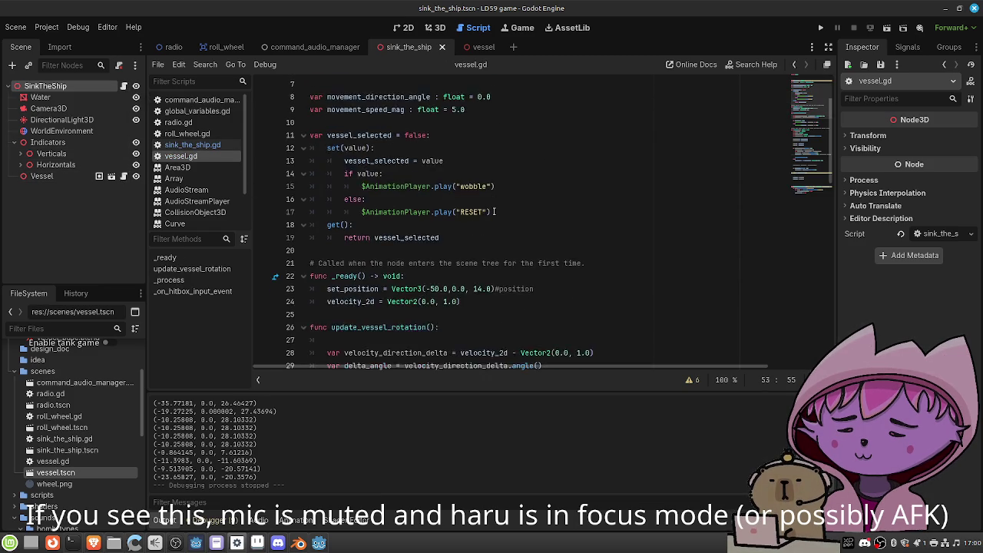
Replace the hard-coded Vector3(-50.0, 0.0, 14.0) on line 23 with position and save
drag(497, 251, 392, 250)
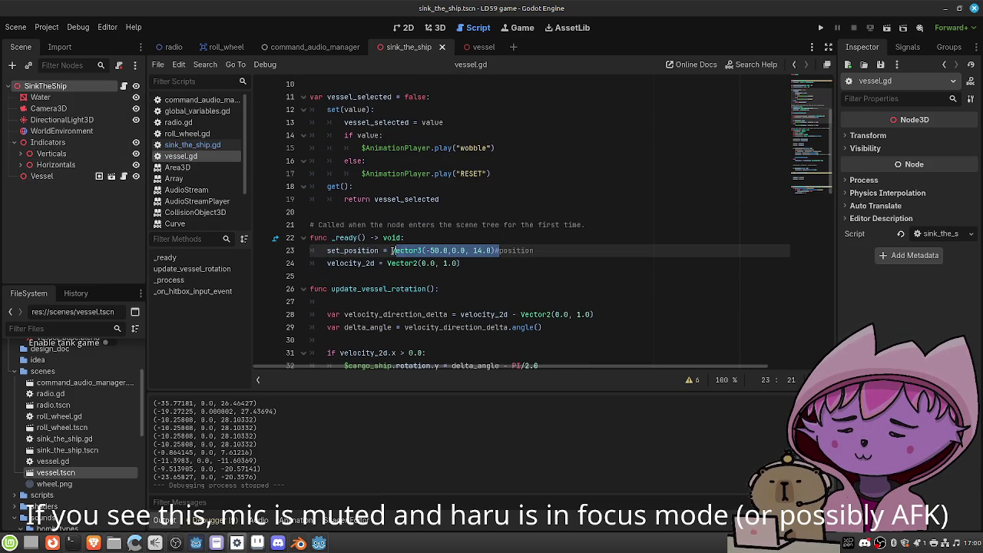
key(BackSpace)
key(Delete)
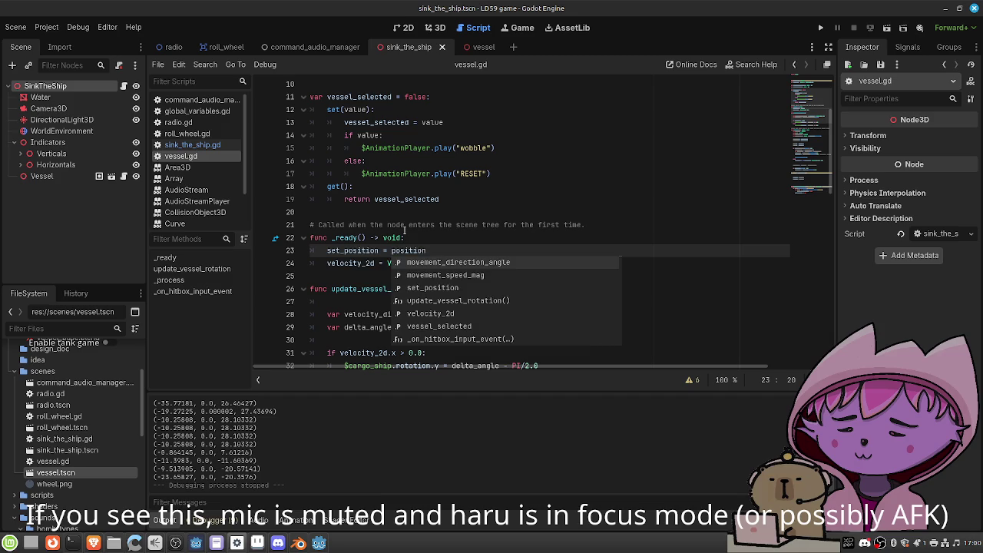
key(ctrl+s)
Go back to sink_the_ship.gd in the script editor
click(407, 28)
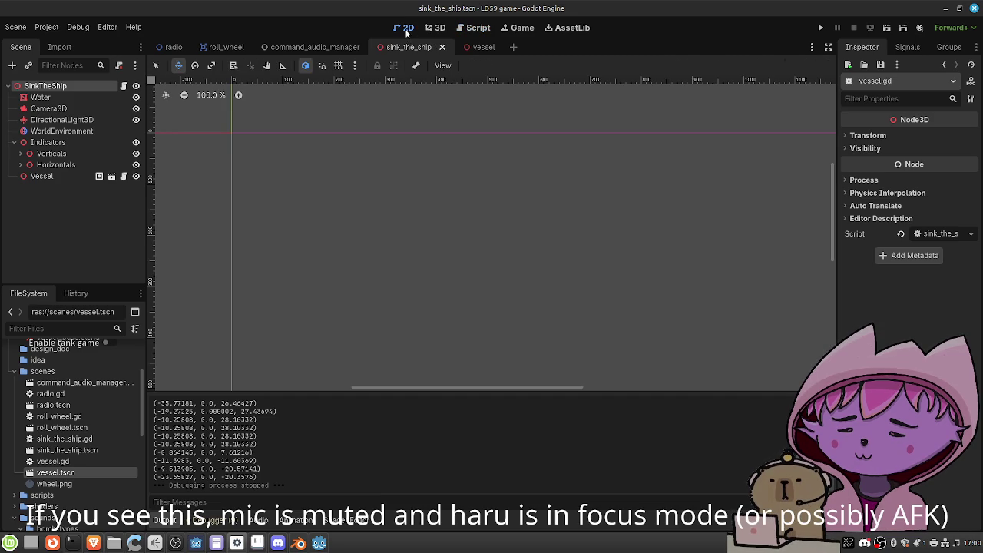
click(466, 29)
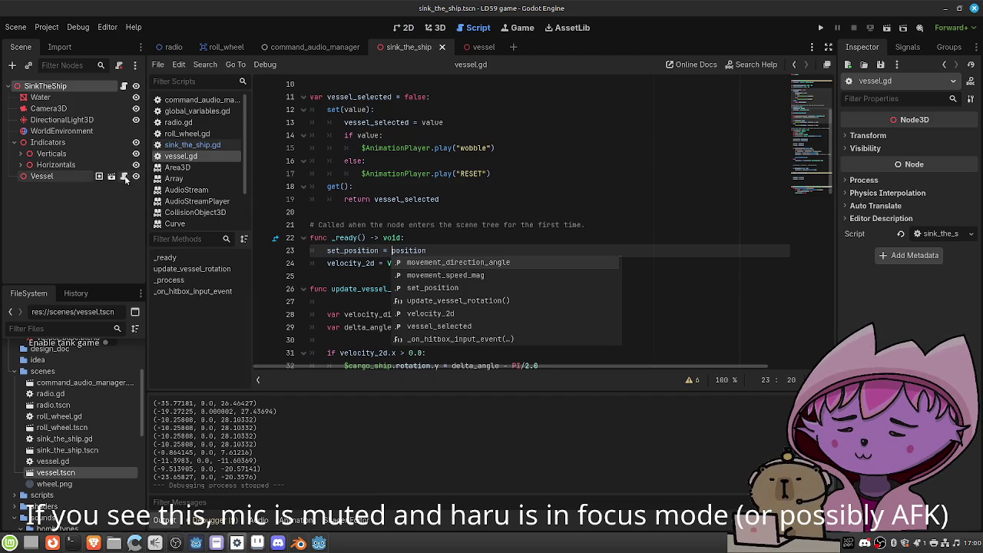
click(124, 85)
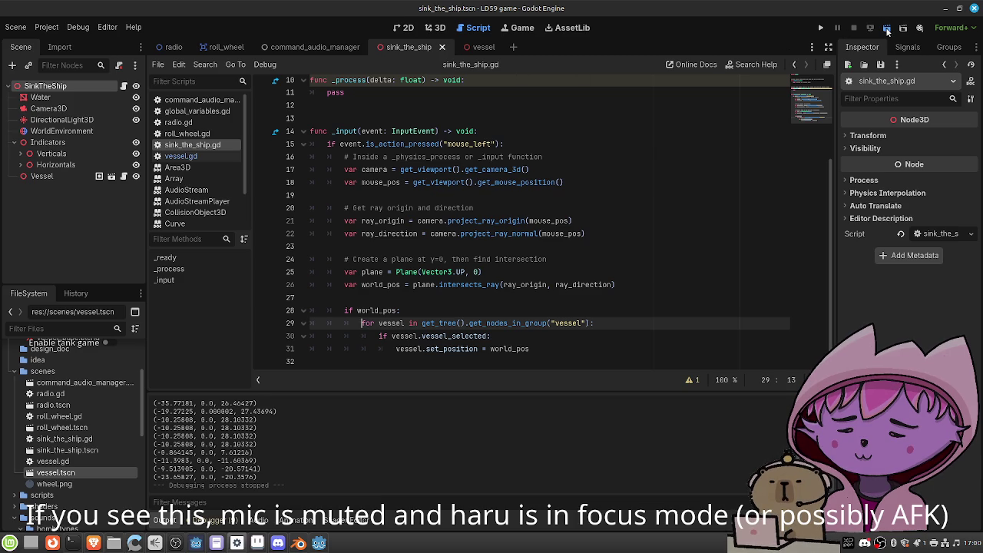
Run the scene twice to test vessel movement, then reopen the Vessel node's vessel.gd
click(887, 29)
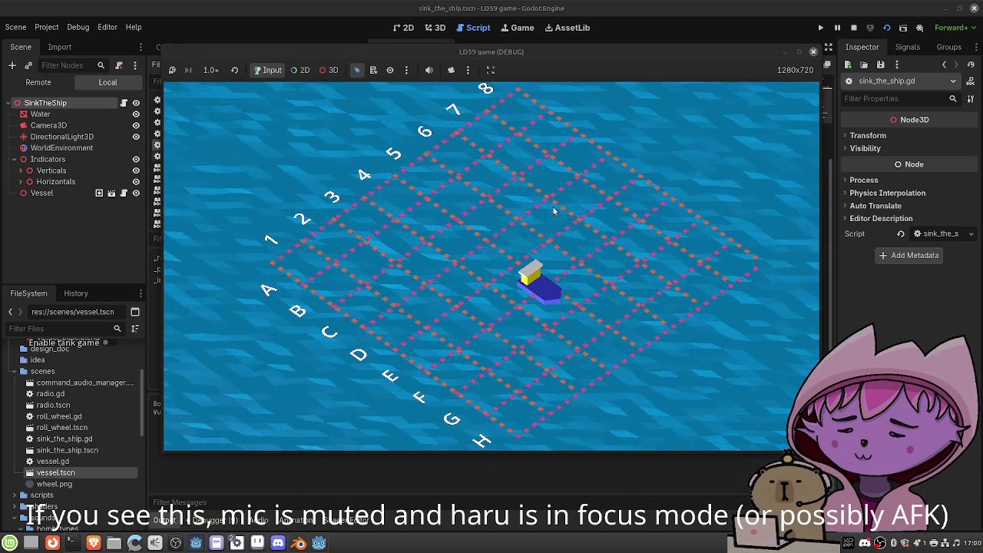
click(814, 51)
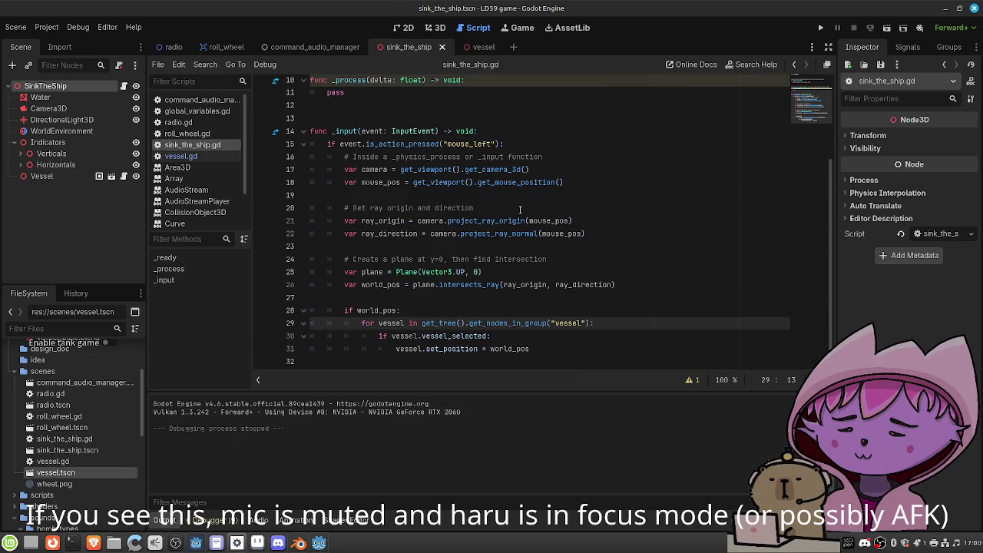
click(426, 313)
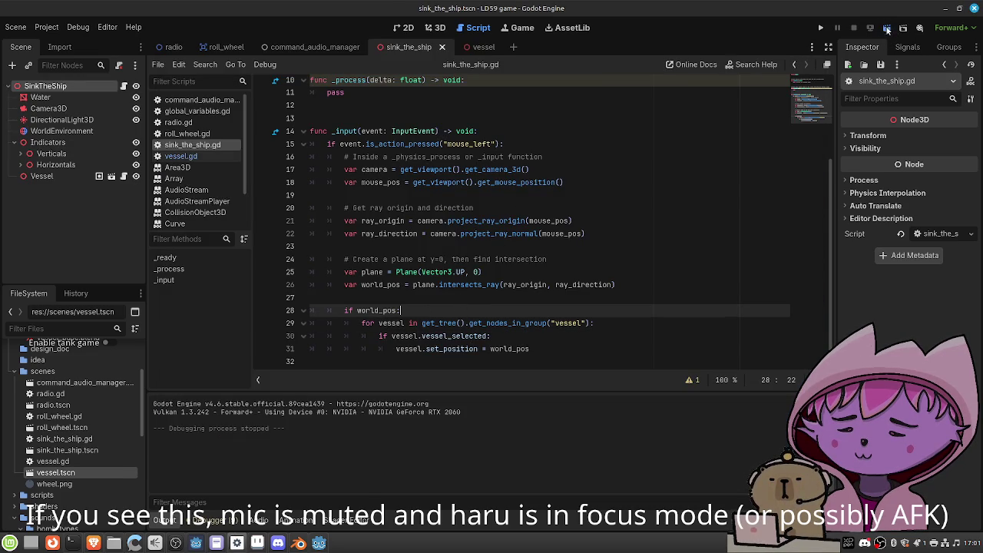
click(887, 29)
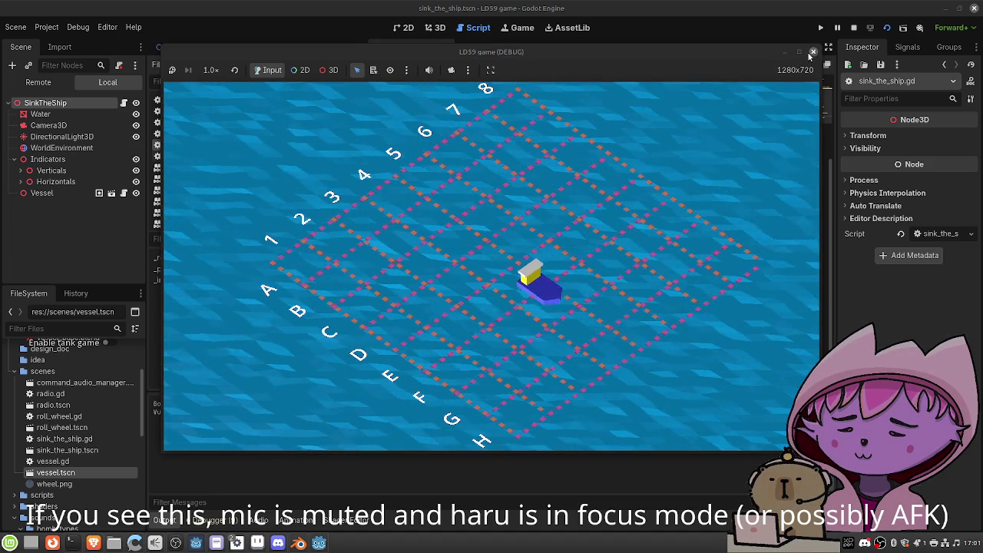
click(814, 51)
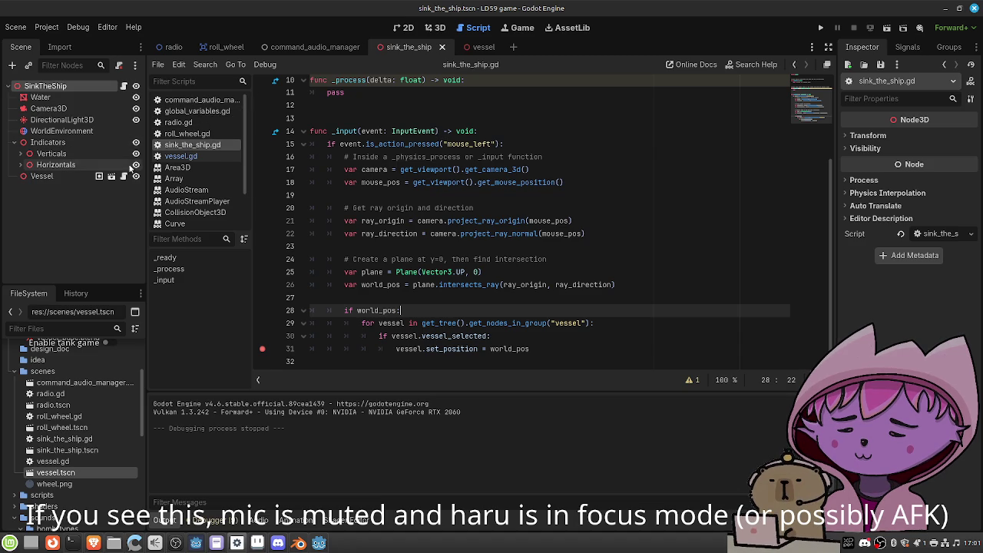
click(124, 177)
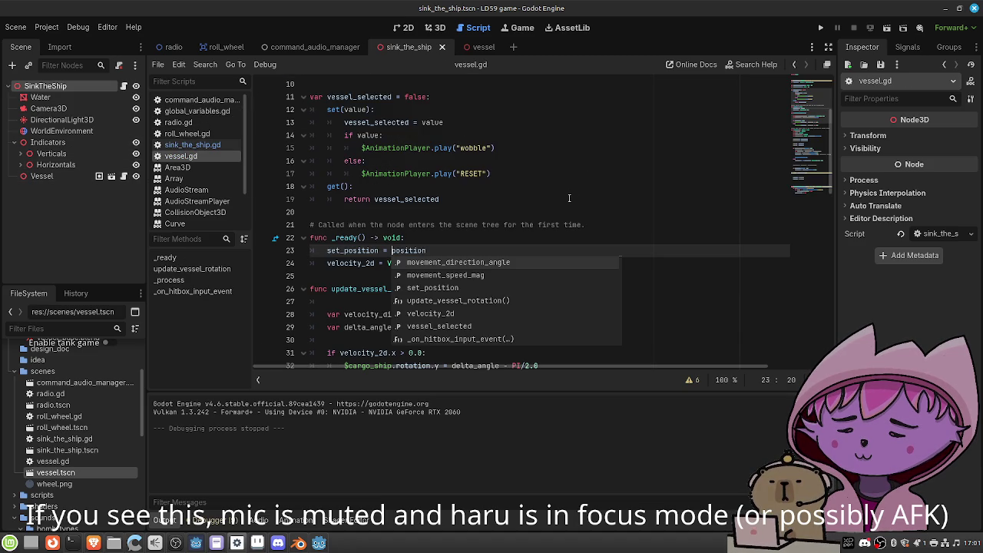
Scroll through vessel.gd's movement code, then show the ocean scene in the 3D view
scroll(556, 162, up, 3)
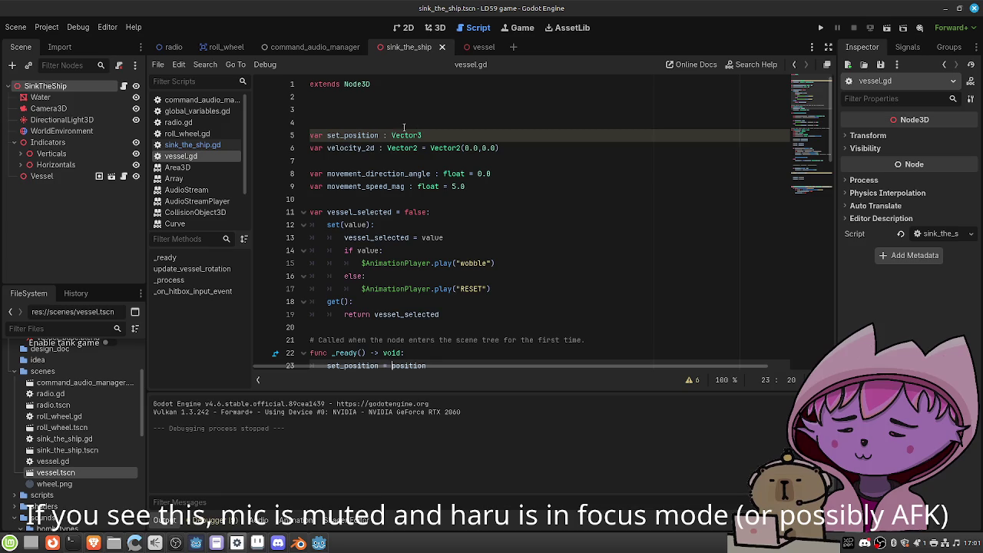
scroll(505, 165, down, 9)
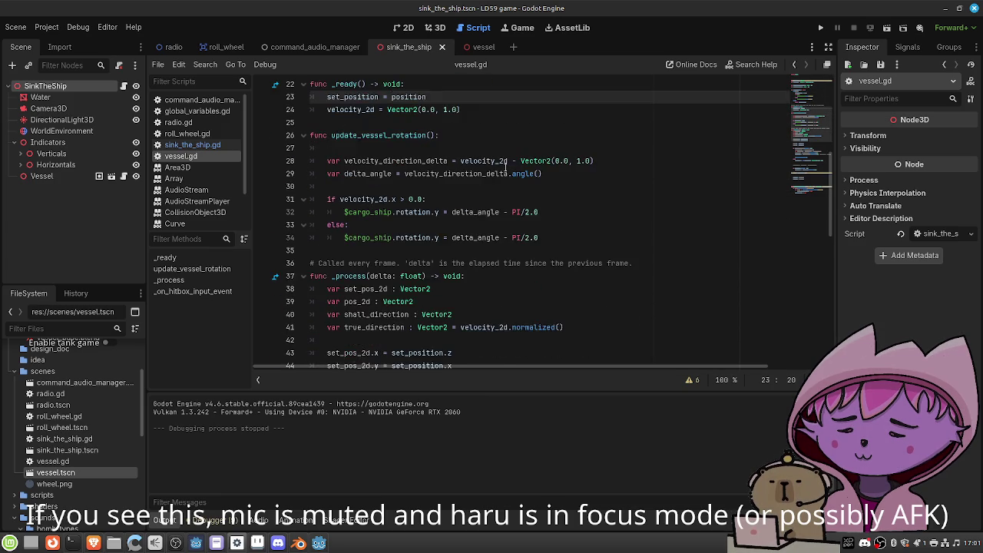
scroll(505, 166, down, 1)
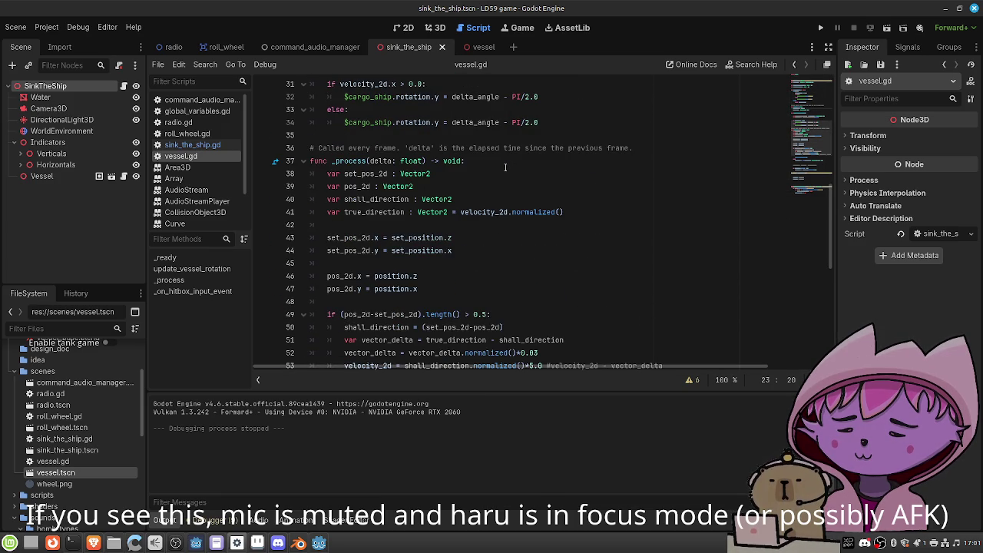
click(408, 28)
click(436, 29)
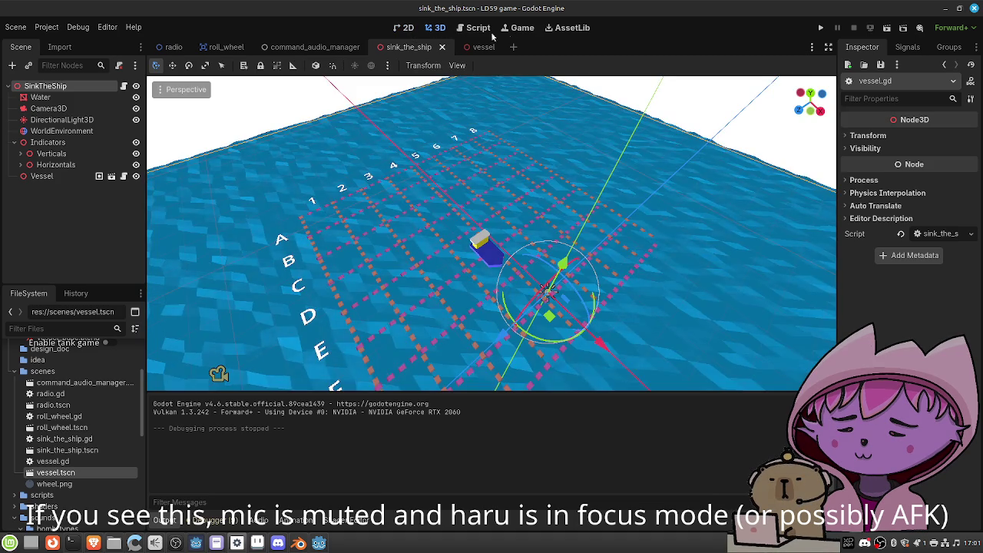
Run the scene to test vessel movement, stop it with F8, and reopen sink_the_ship.gd
click(886, 28)
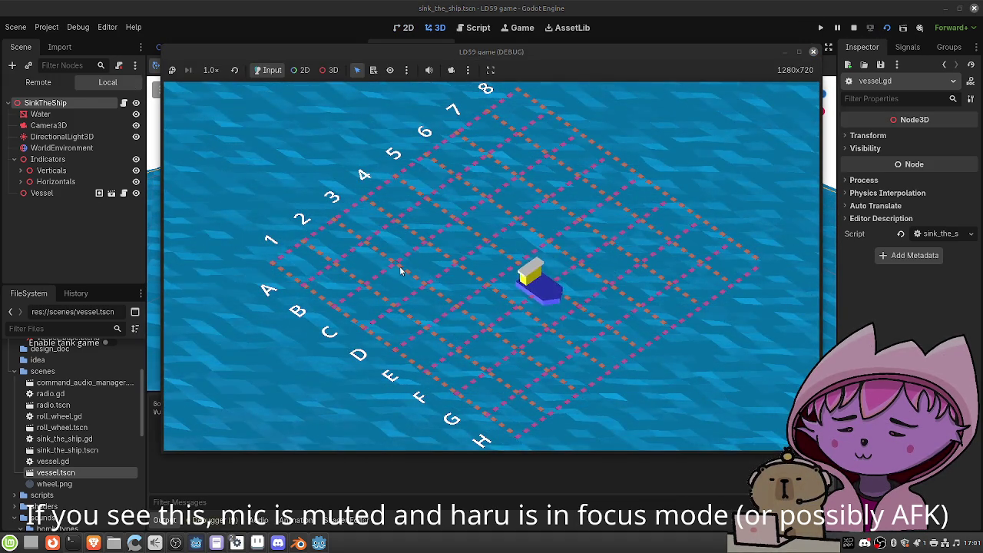
key(F8)
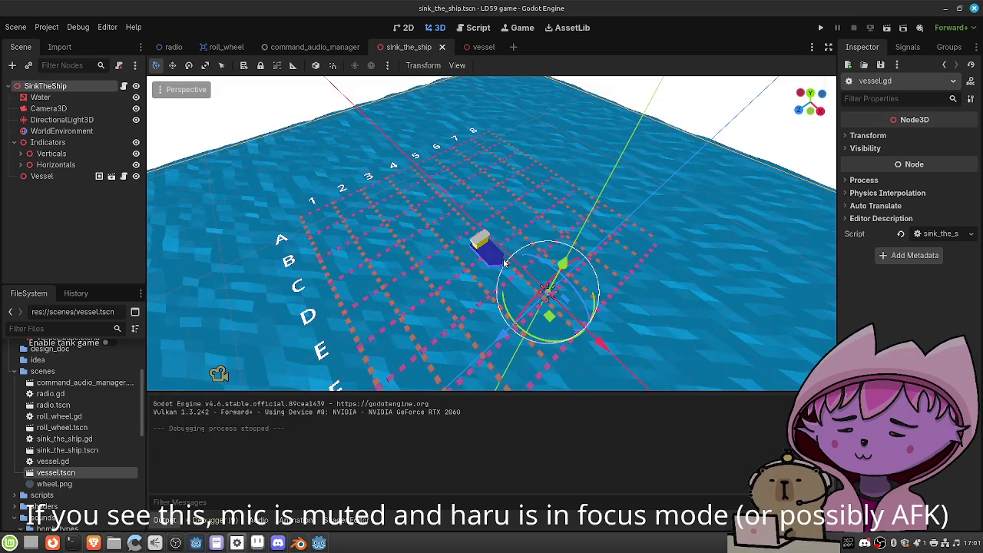
click(475, 27)
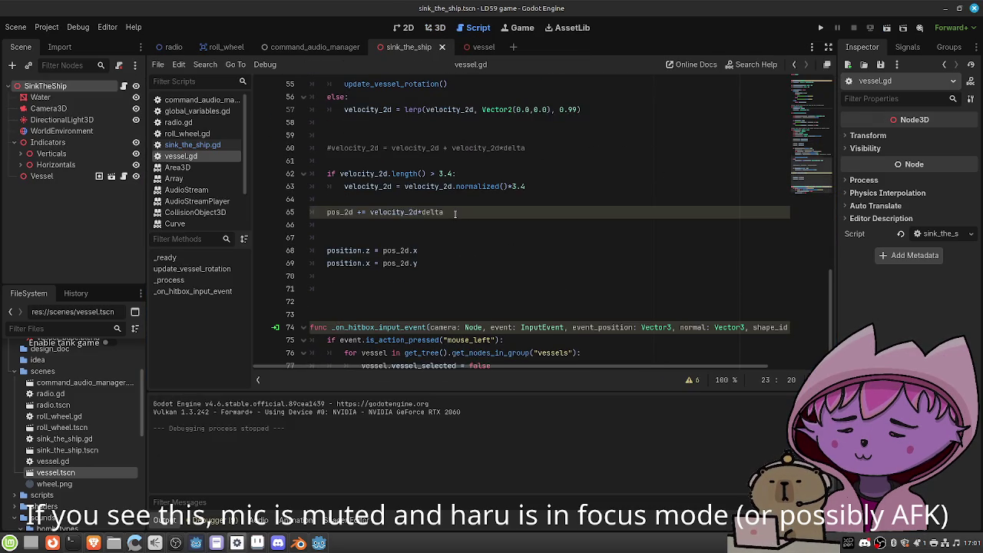
scroll(455, 214, up, 3)
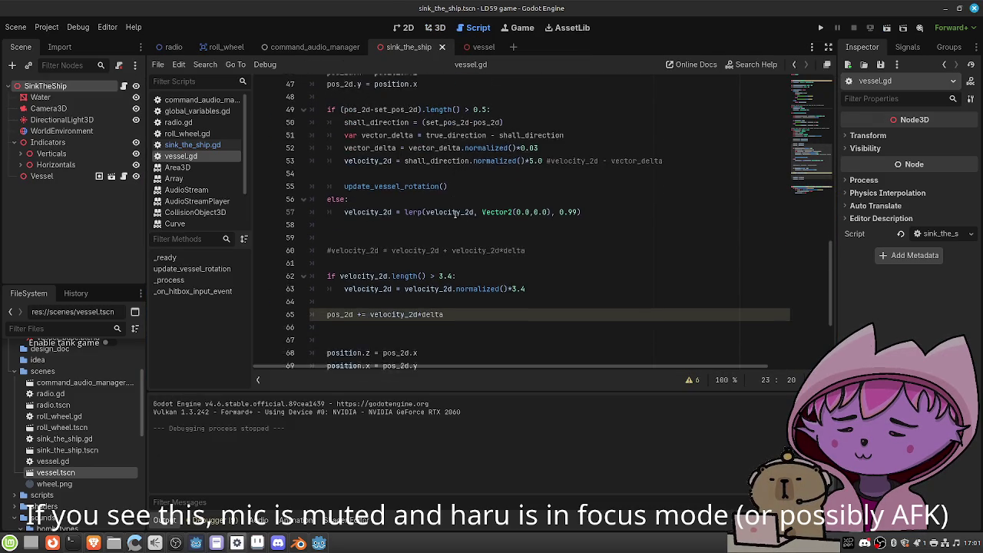
scroll(454, 214, down, 1)
click(123, 86)
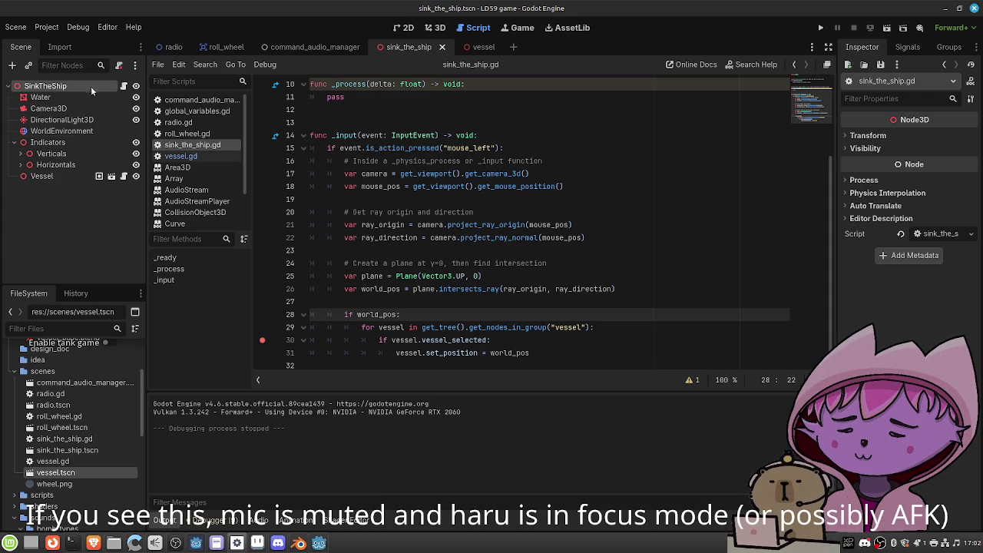
Check the Vessel node's groups, change line 29's lookup to "vessels", and run the project
click(99, 178)
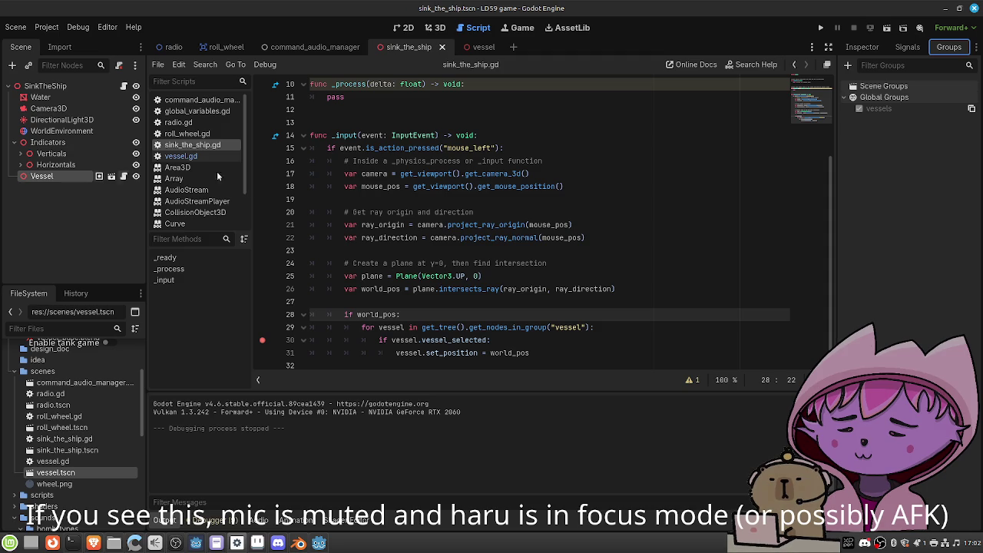
click(584, 327)
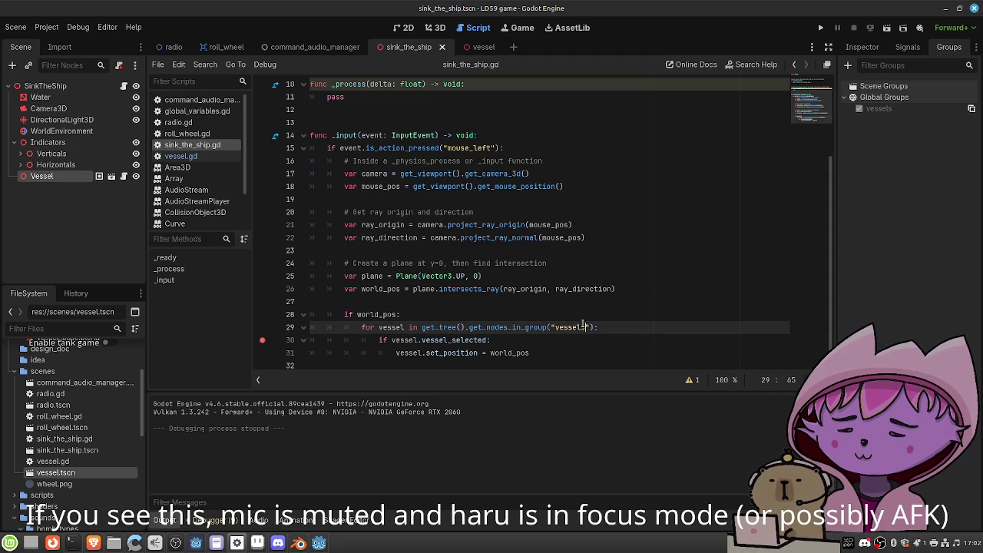
text(s)
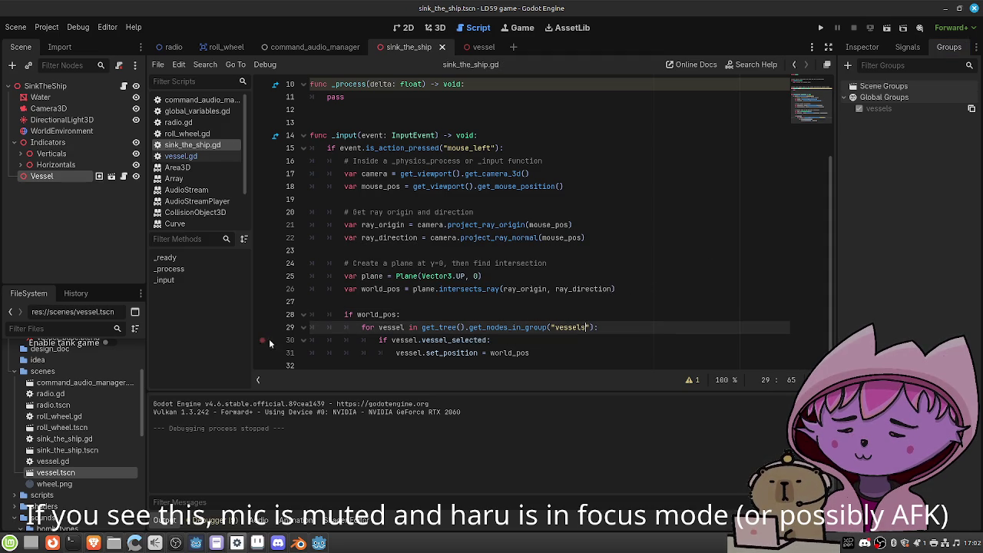
click(821, 29)
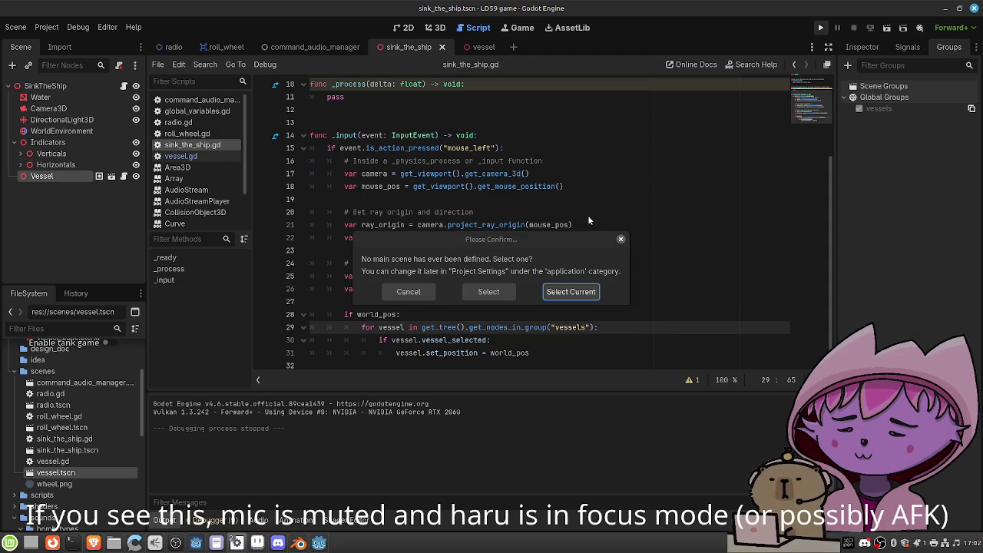
Dismiss the main-scene prompt, play the sink-the-ship scene, then bring forward and reposition the Xed notes window
click(419, 297)
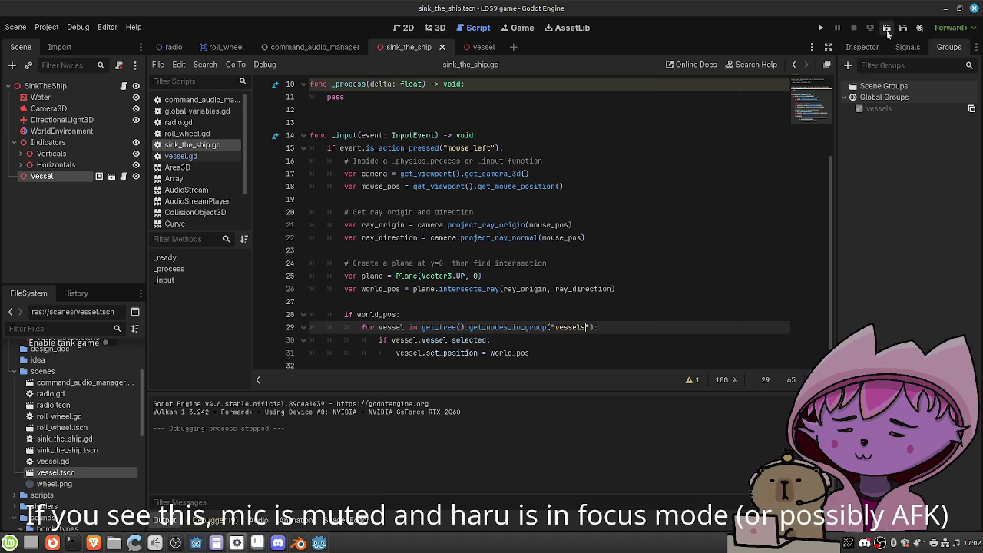
click(886, 30)
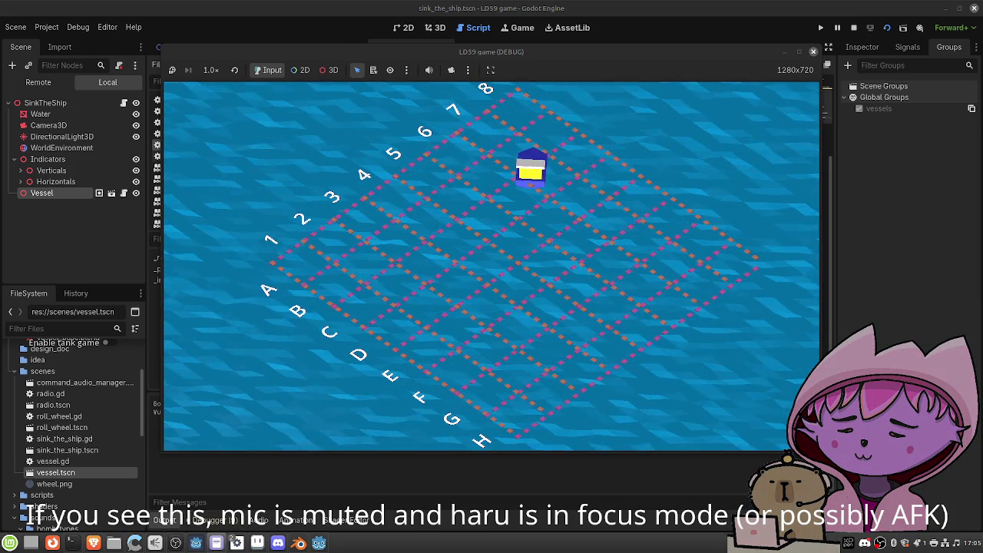
click(217, 544)
drag(660, 52, 614, 55)
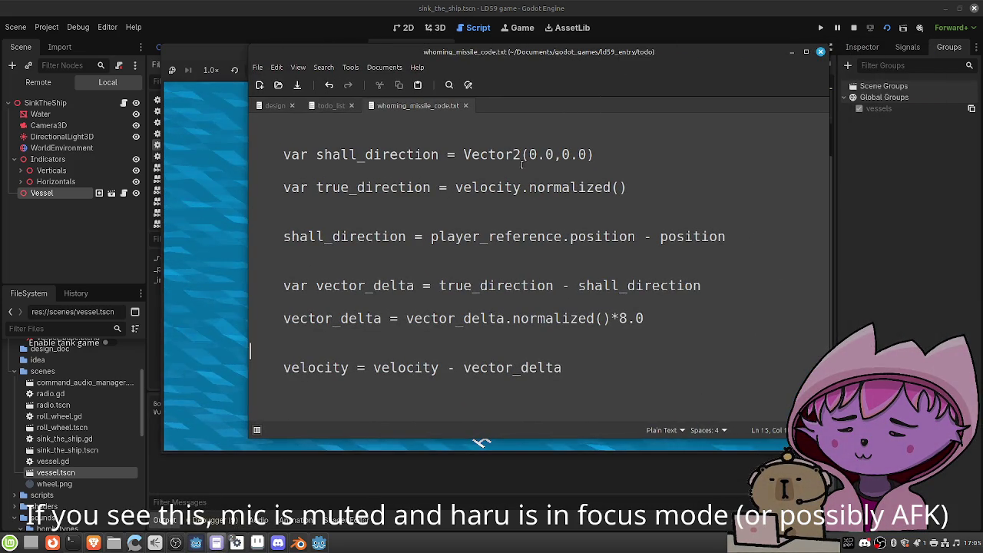
Close whoming_missile_code.txt in Xed and quit the Professor Bubbles Godot editor
click(465, 106)
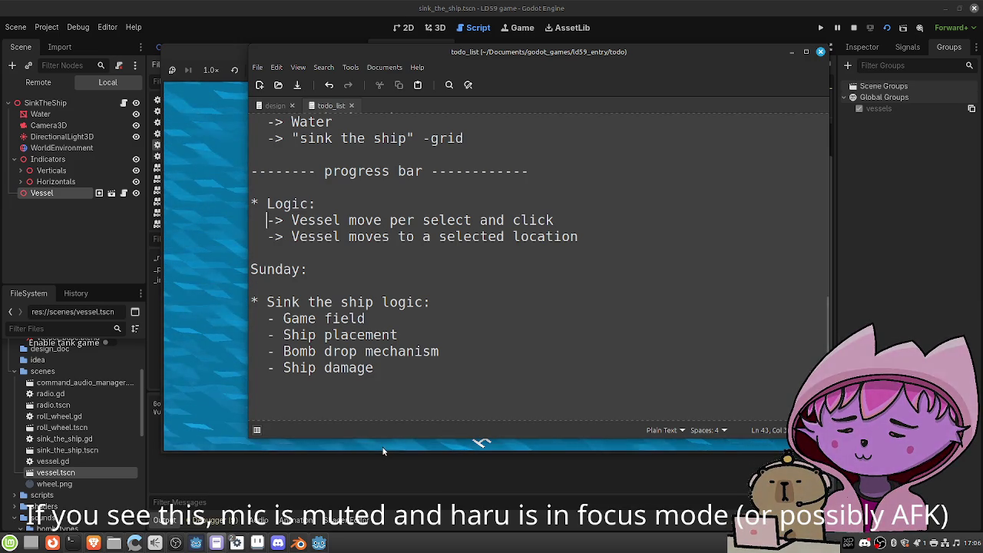
key(alt+Tab)
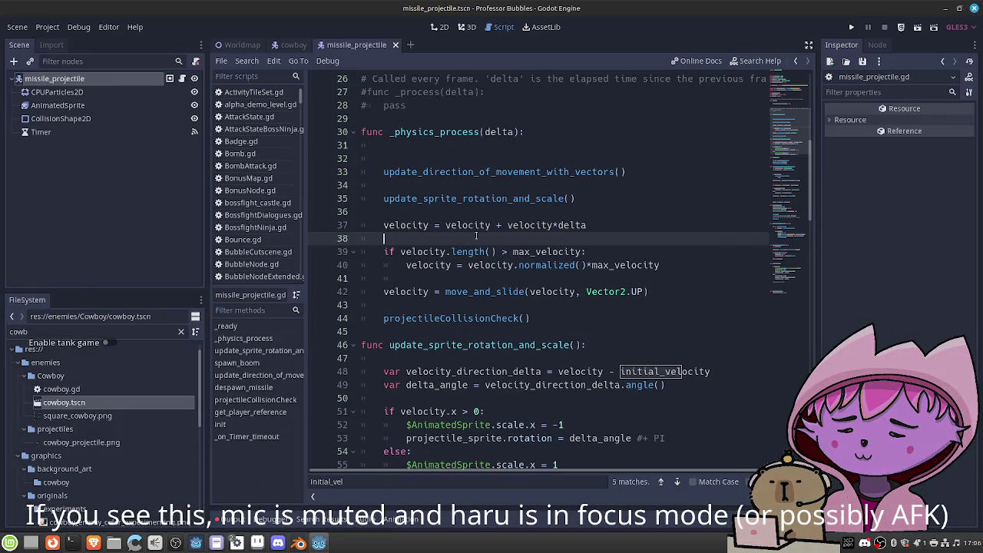
click(975, 9)
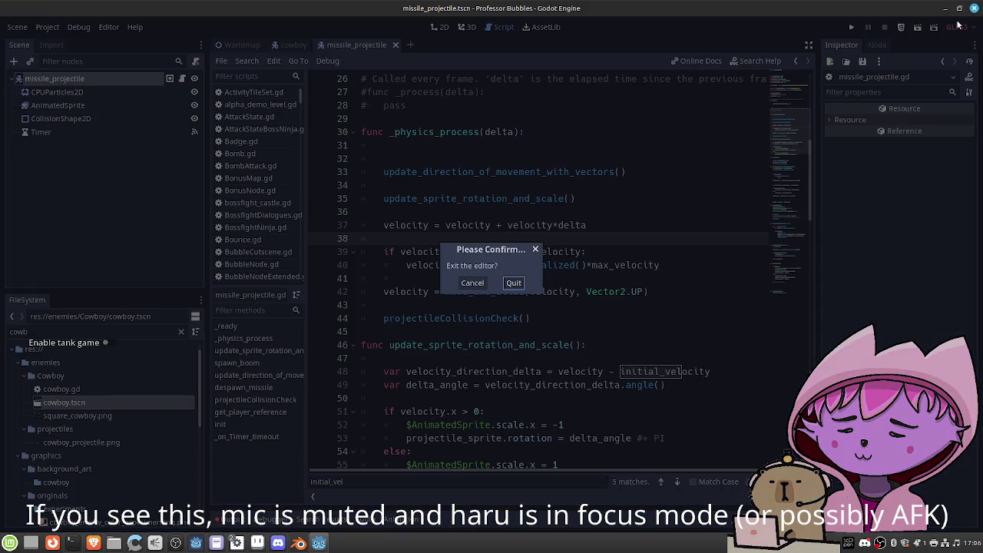
click(515, 284)
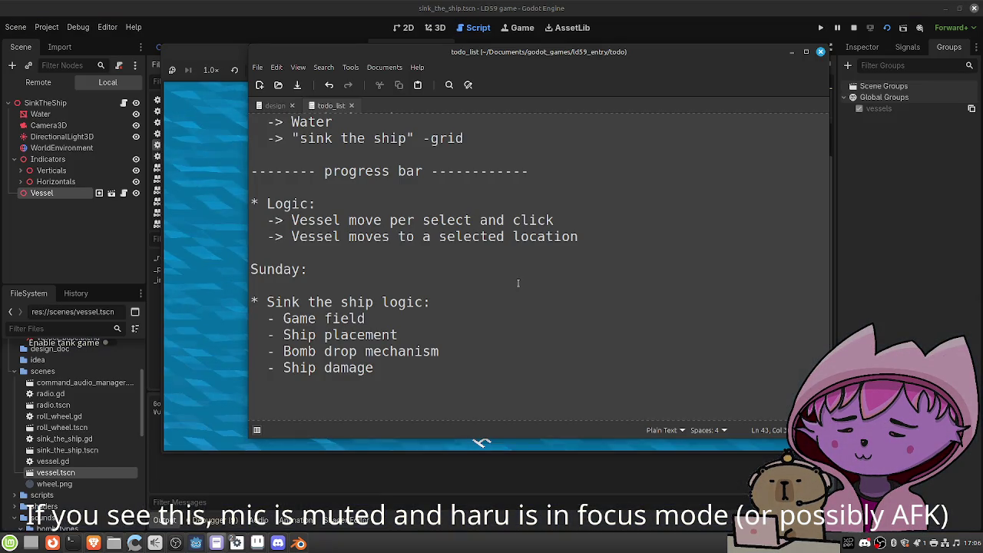
Cut the progress bar divider from above Logic, place it above the Sunday heading, and save todo_list
scroll(514, 296, up, 2)
scroll(513, 296, down, 1)
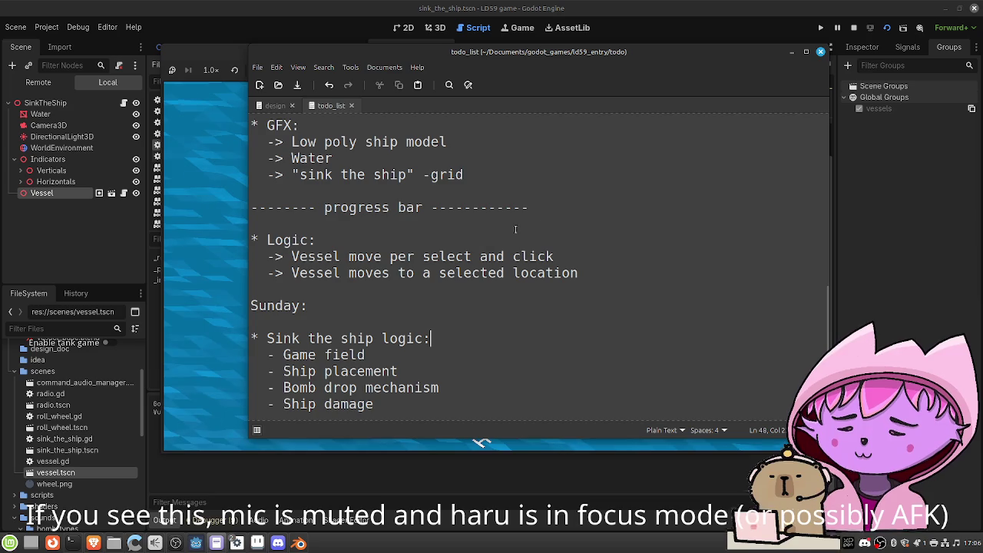
drag(531, 209, 251, 215)
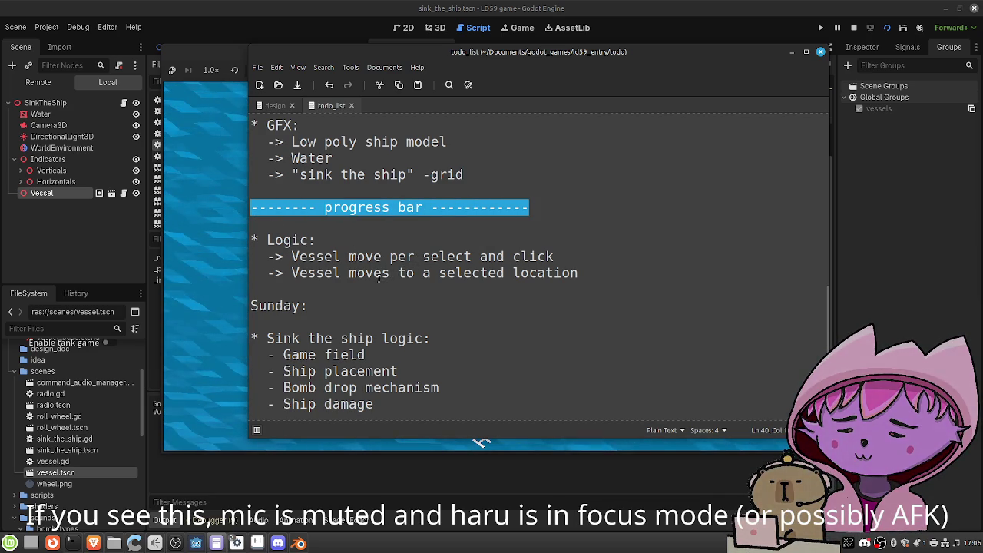
key(BackSpace)
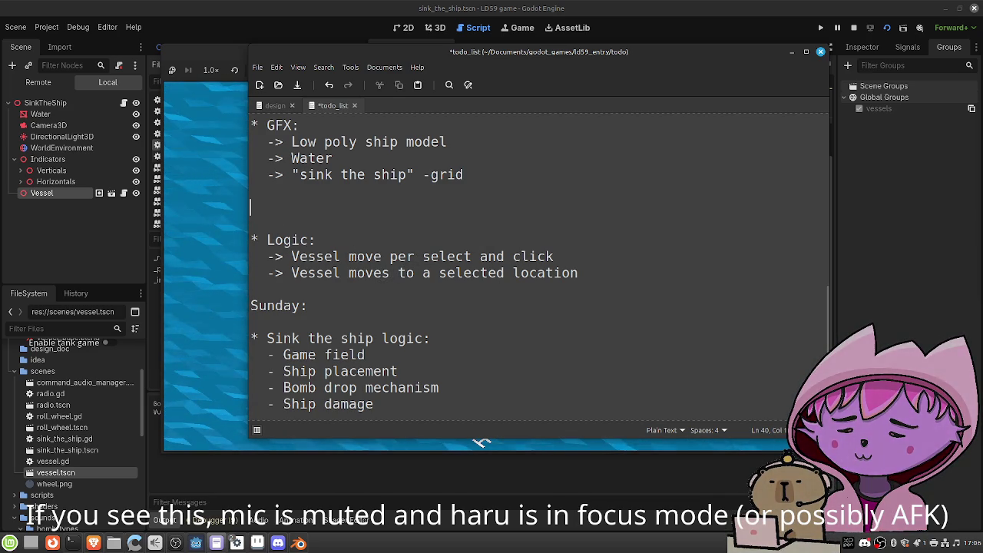
key(BackSpace)
key(BackSpace)
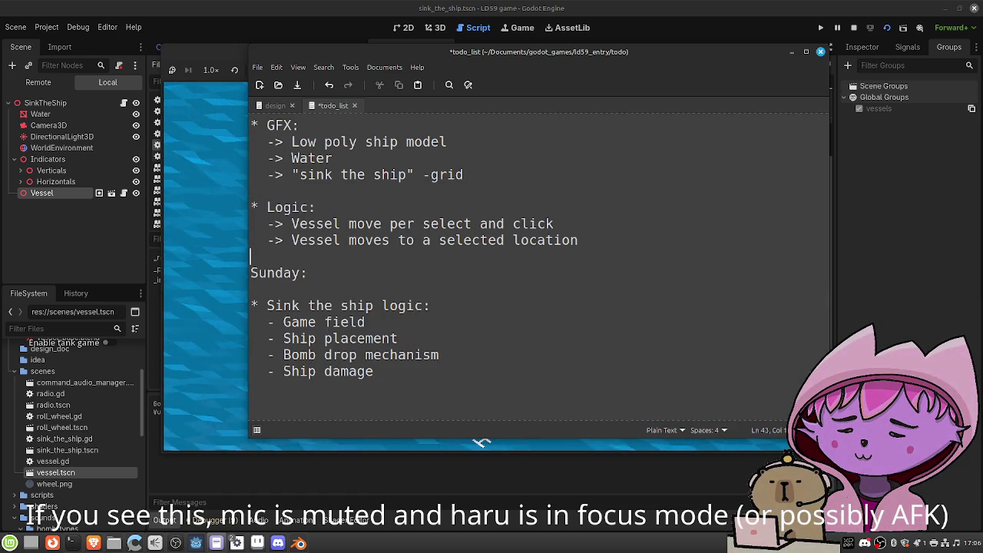
key(Return)
key(Return)
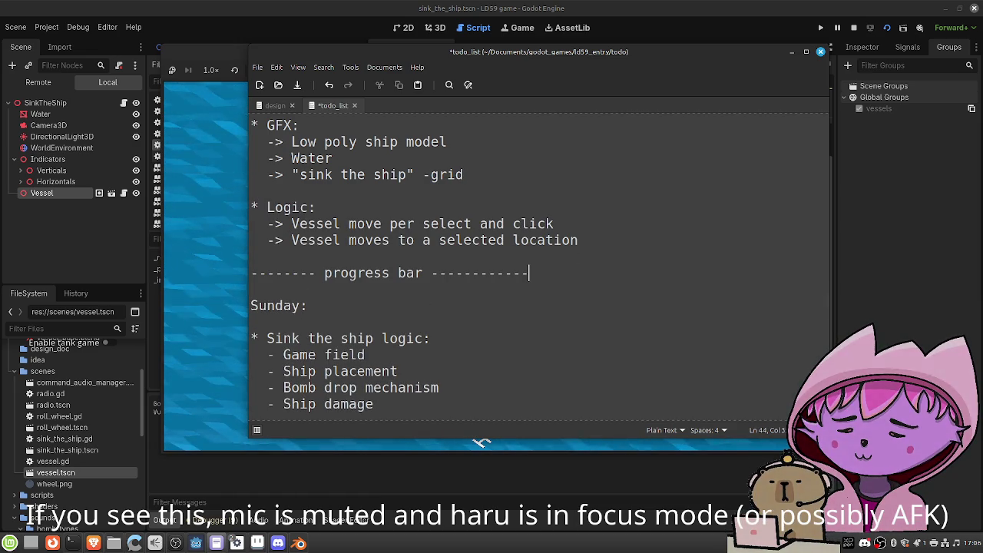
key(ctrl+s)
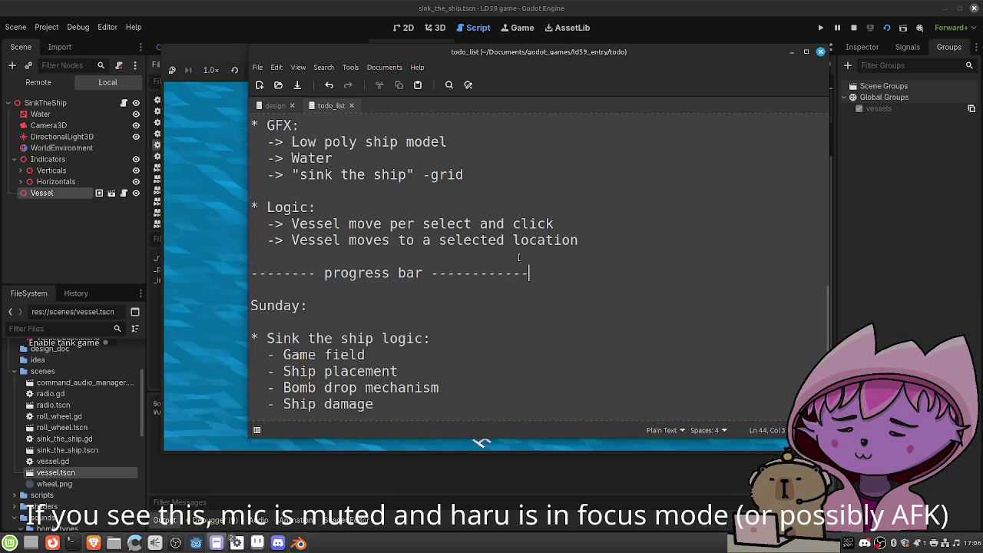
scroll(525, 274, down, 1)
scroll(508, 286, down, 1)
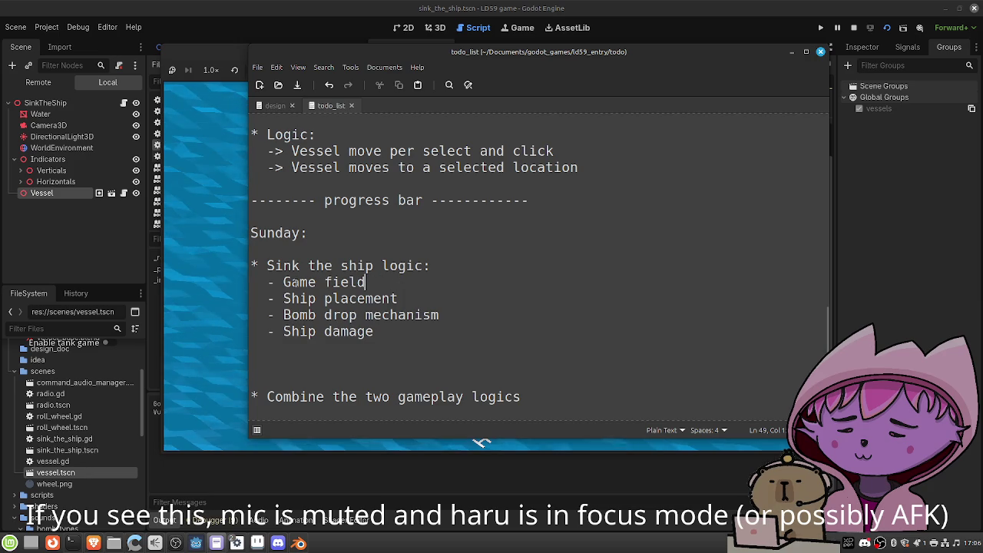
Delete the '- Game field' line from the todo list and save
drag(412, 283, 269, 281)
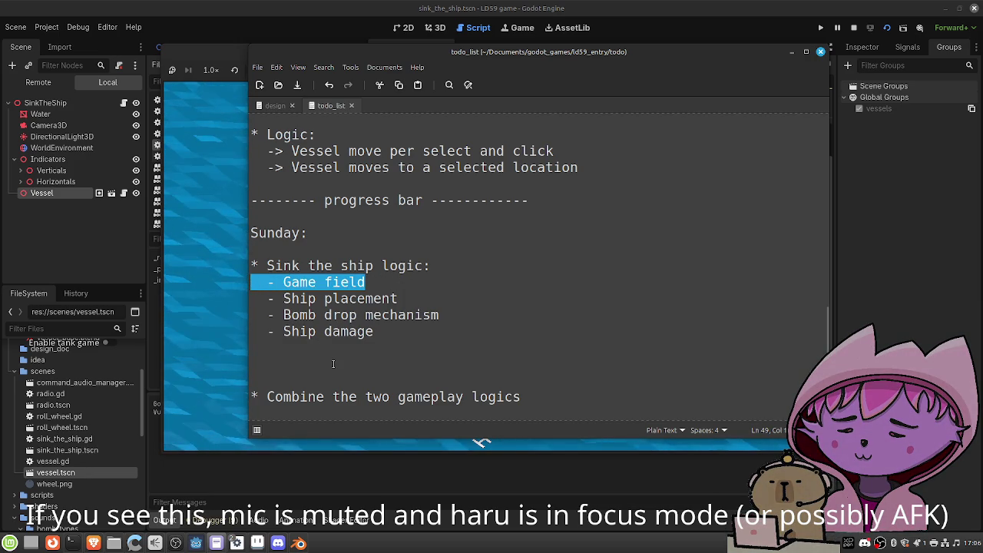
key(BackSpace)
key(BackSpace)
key(ctrl+s)
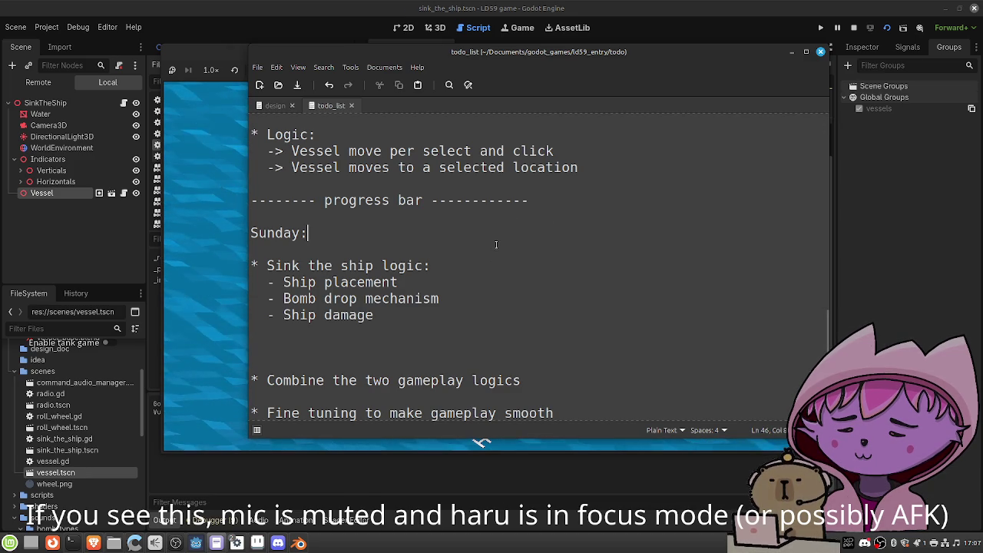
Add '* Set limits to vessel movement' as a new Sunday task and save
key(Return)
key(Return)
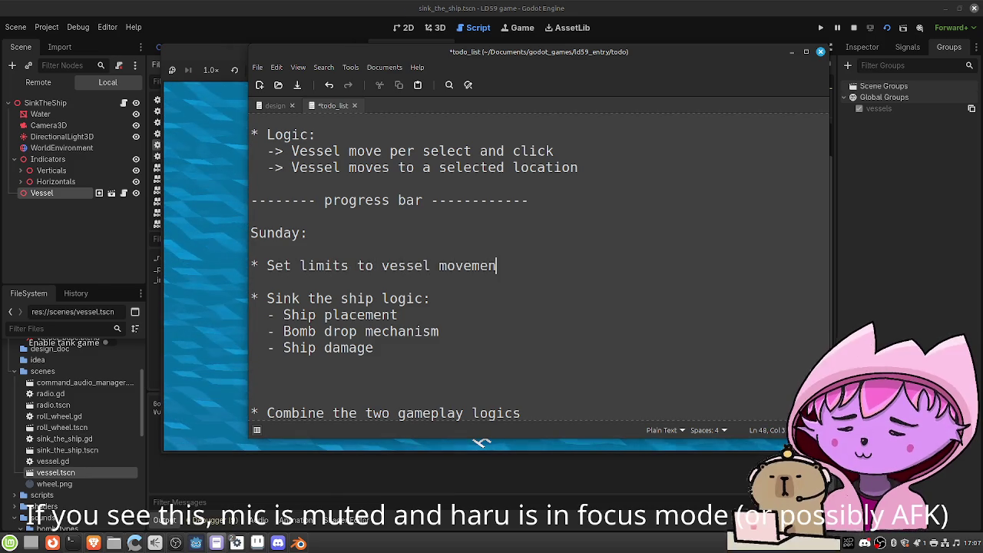
key(ctrl+s)
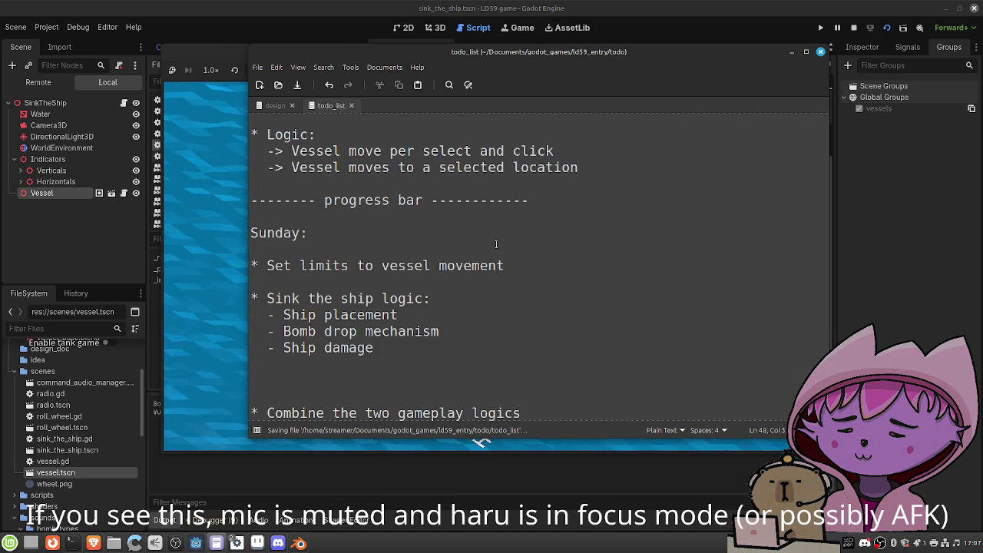
click(400, 351)
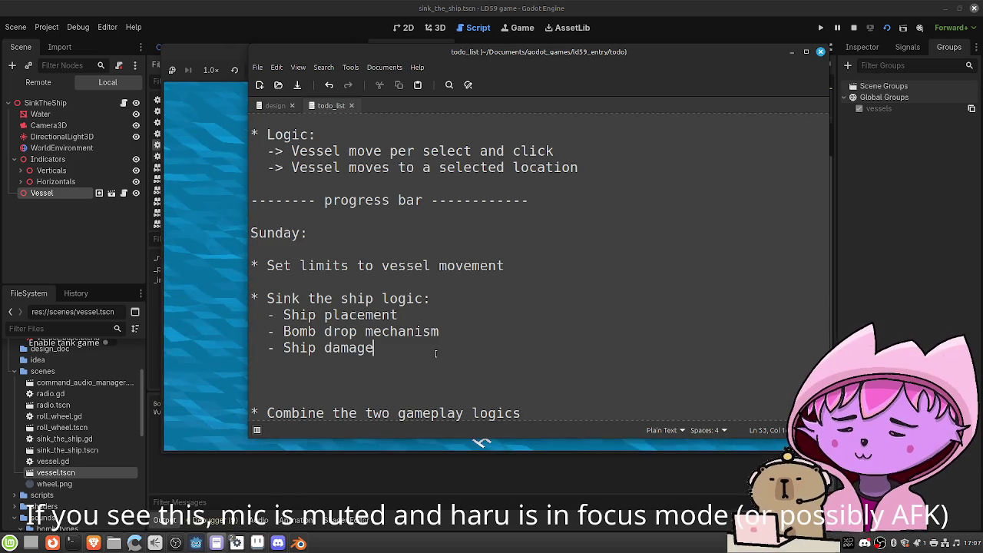
Add a 'Ship destroy animation' subtask and a '* Model bombs' Sunday task, then save
key(Return)
text(- Ship destroy animation)
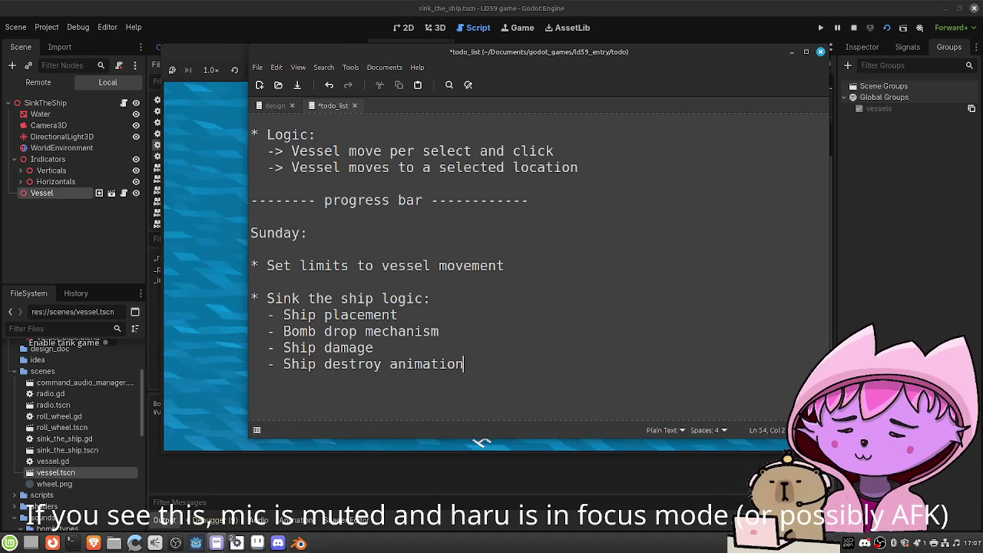
key(ctrl+s)
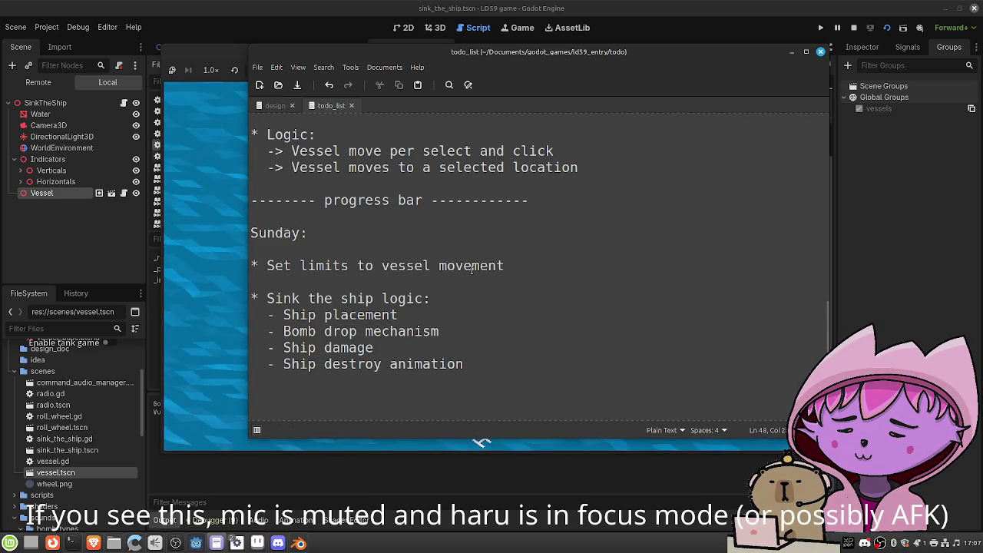
text(* )
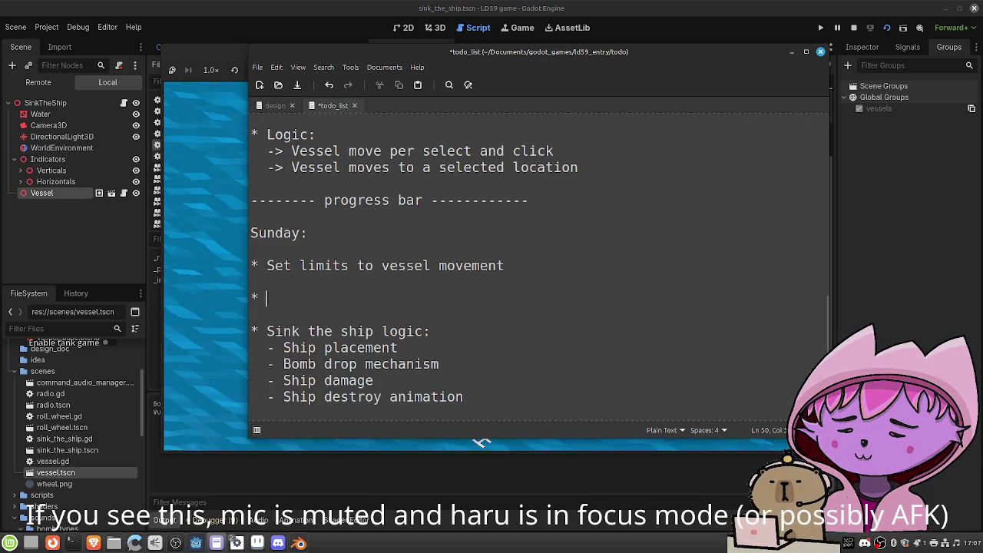
text(Model bombs)
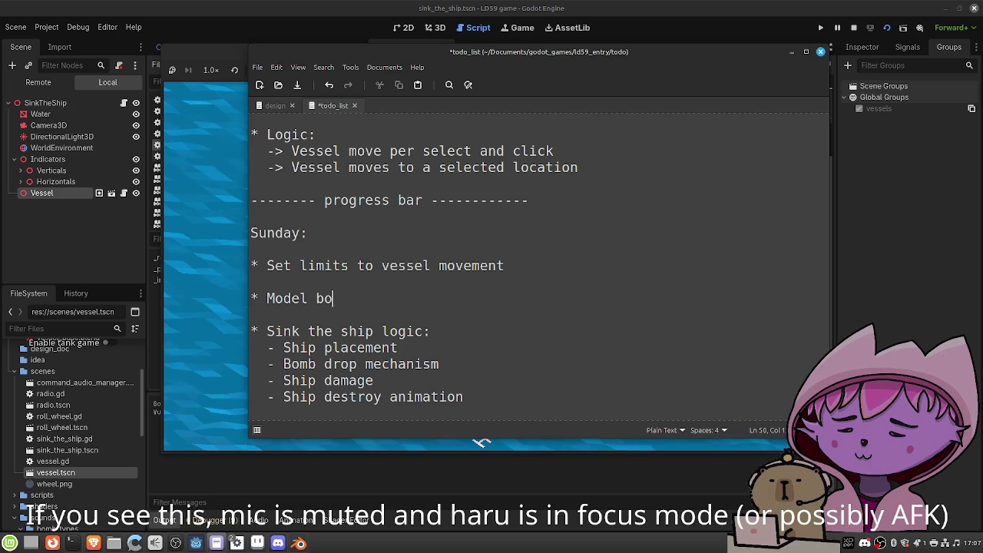
key(ctrl+s)
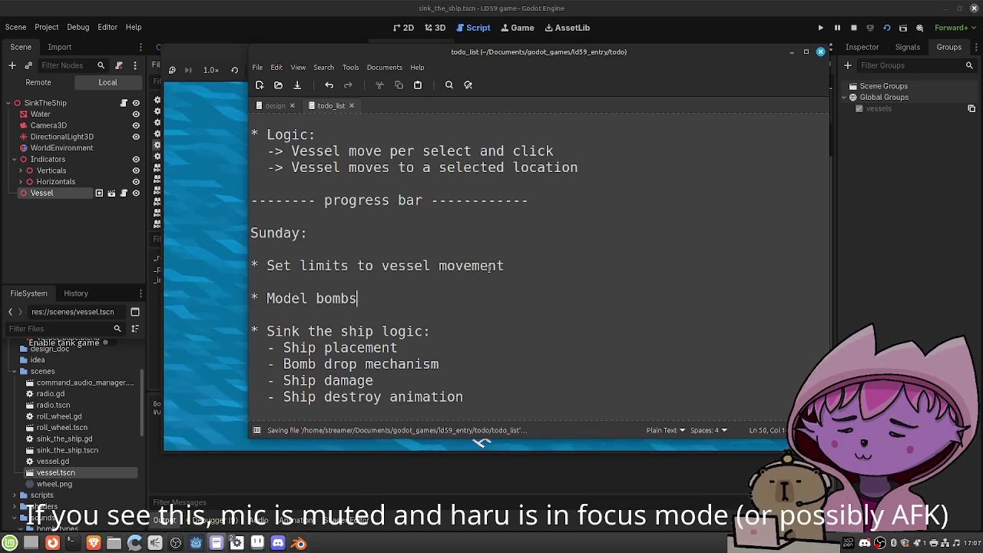
Remove the extra blank line above Combine in the todo list
scroll(484, 269, down, 3)
click(492, 299)
key(BackSpace)
scroll(393, 274, up, 2)
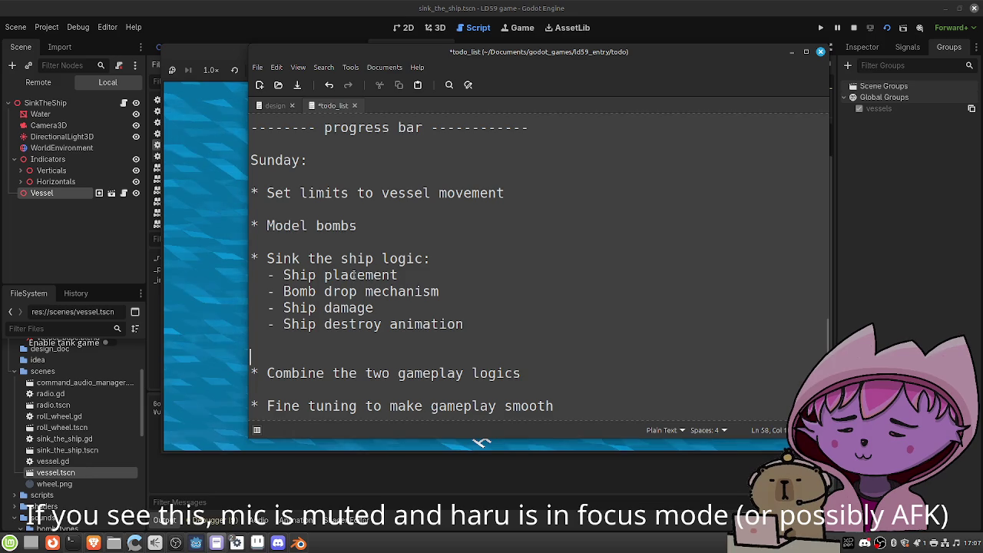
Delete the '- Ship placement' subtask and save the todo list
click(275, 275)
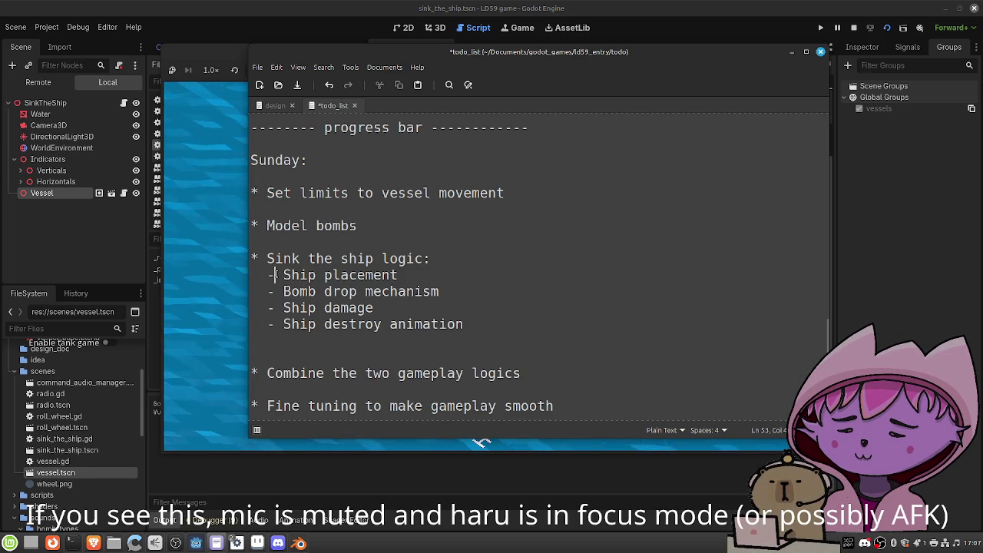
key(End)
key(shift+Home)
key(shift+Home)
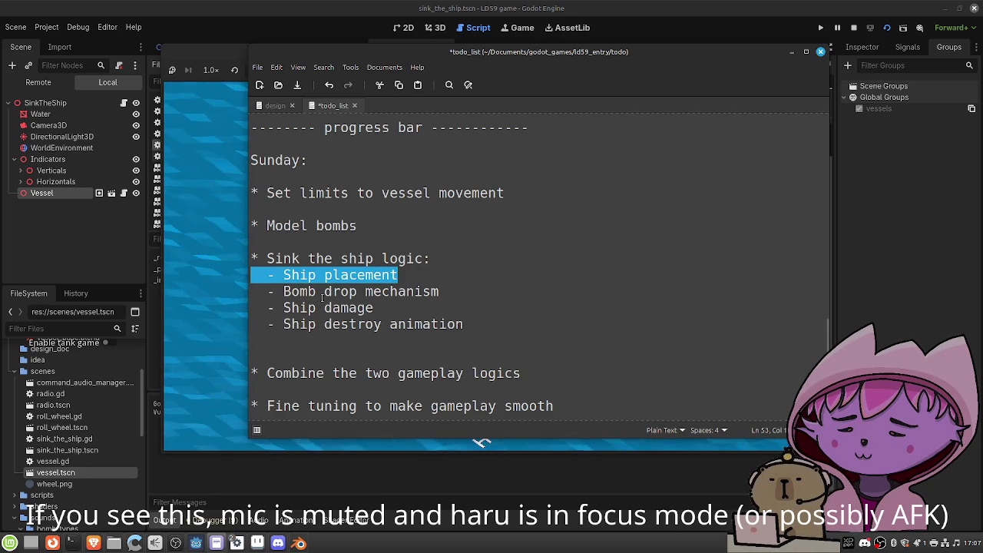
drag(397, 275, 235, 283)
key(BackSpace)
key(BackSpace)
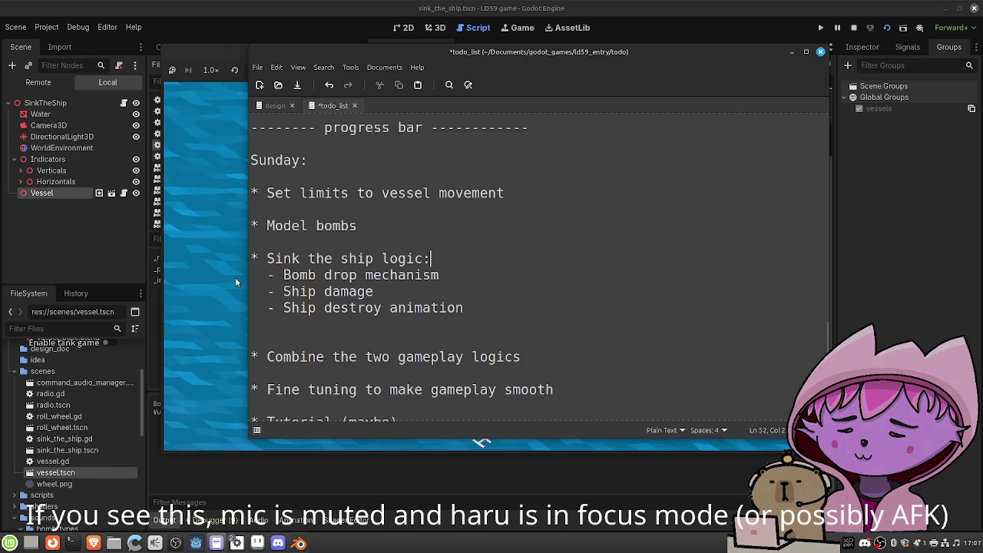
key(ctrl+s)
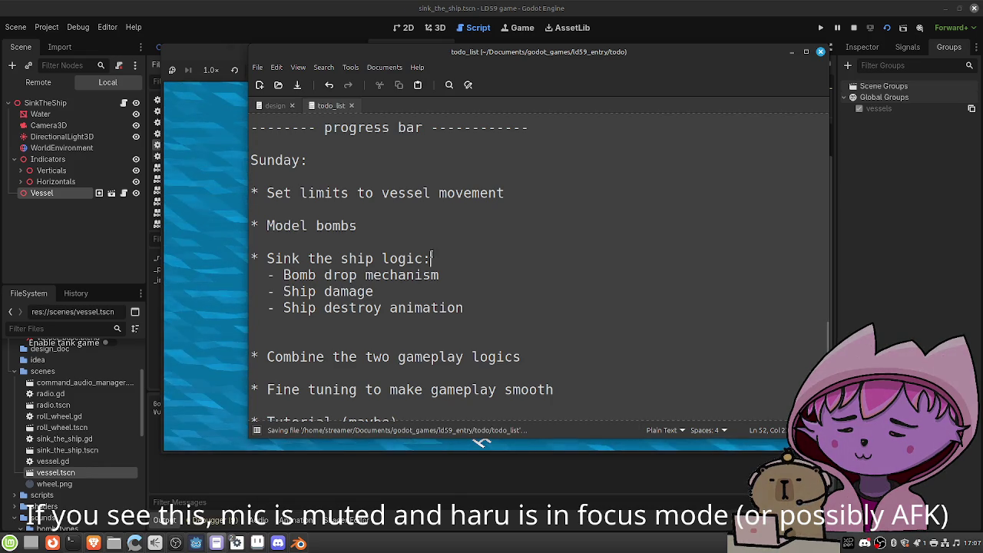
Add '- Bomb damage logic' and '- Bomb damage visuals' below Bomb drop mechanism and save
click(452, 275)
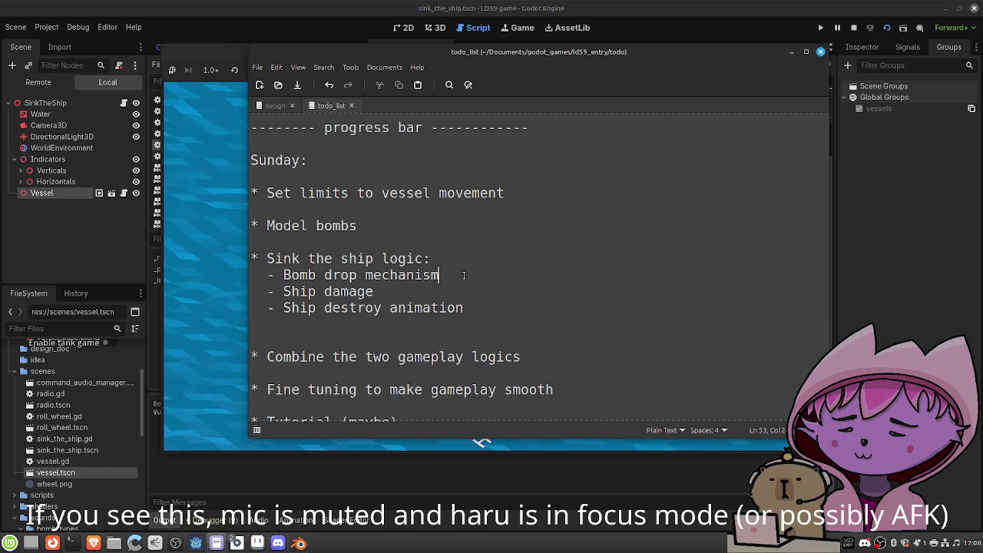
key(Return)
text(- Boimb)
key(BackSpace)
key(BackSpace)
key(BackSpace)
text(mb d)
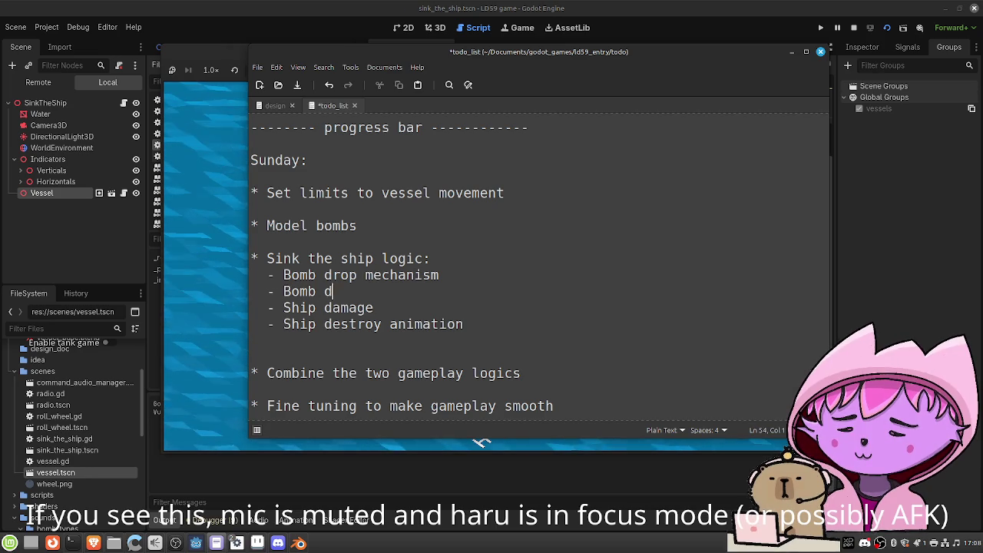
text(amage logic)
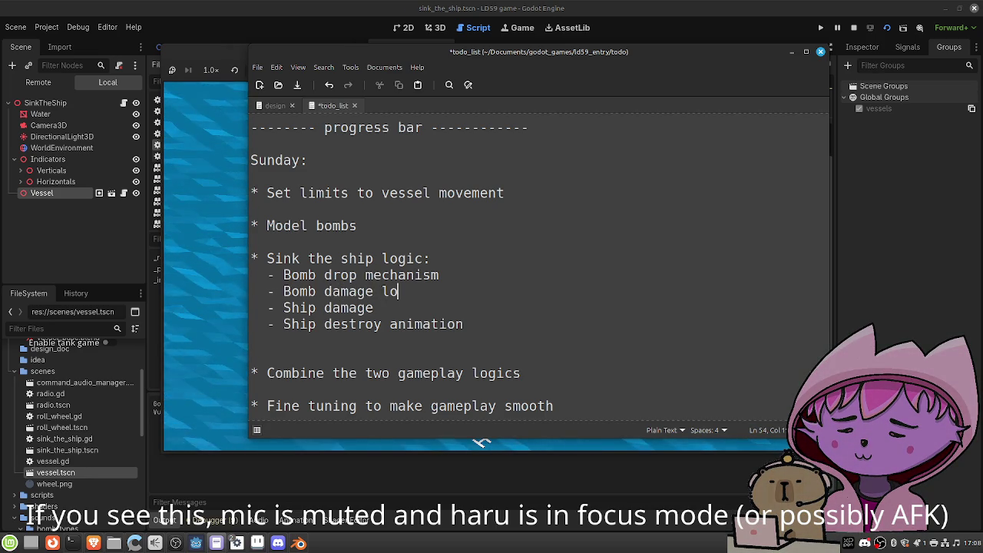
key(Return)
text(- Bomb )
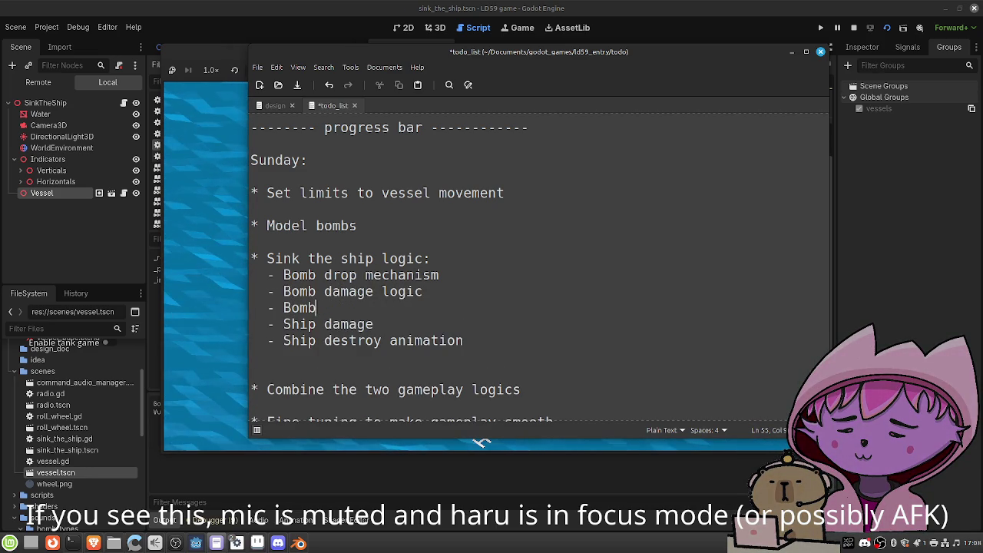
text(damag)
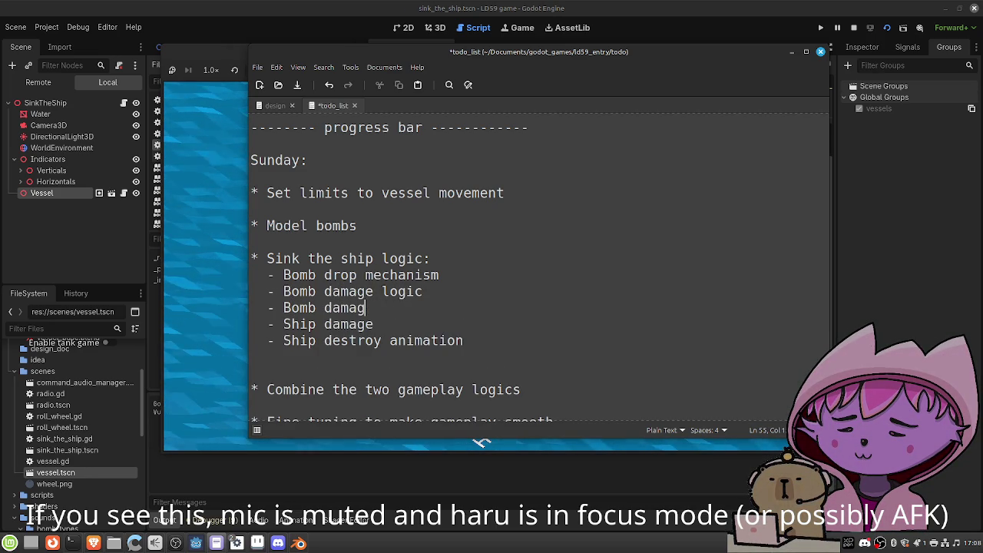
text(e visuals)
key(ctrl+s)
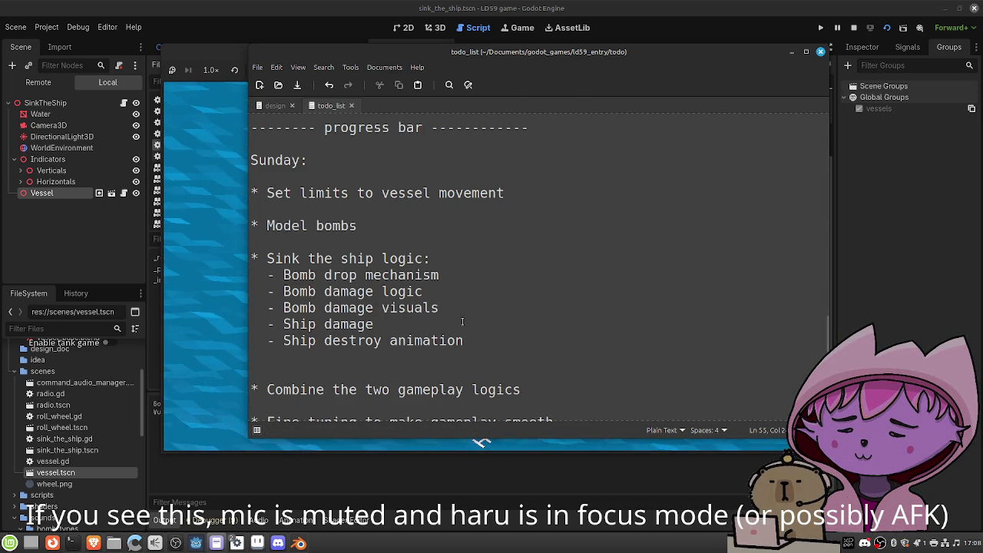
key(Return)
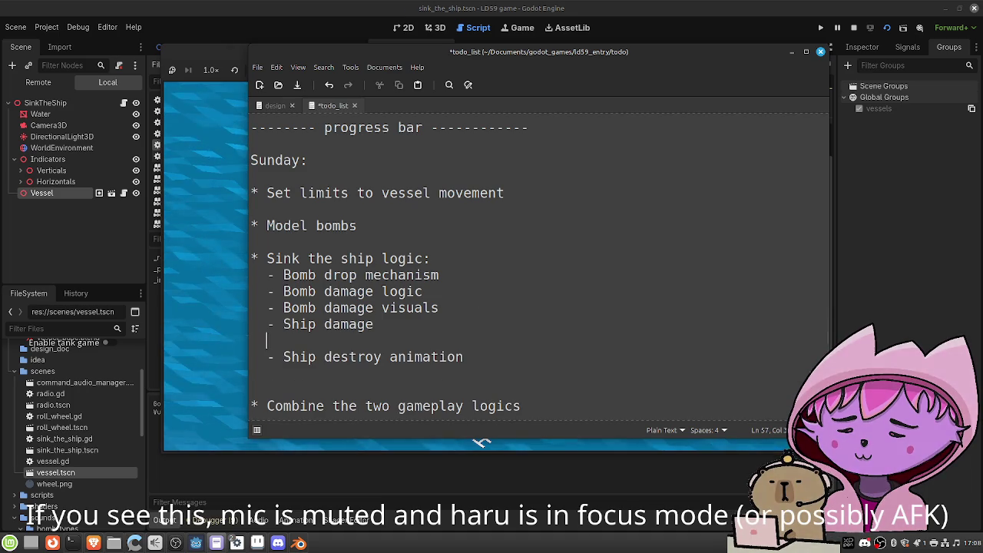
Add a 'Ship damage visual (bumb animation)' subtask and save
text(- Ship datam)
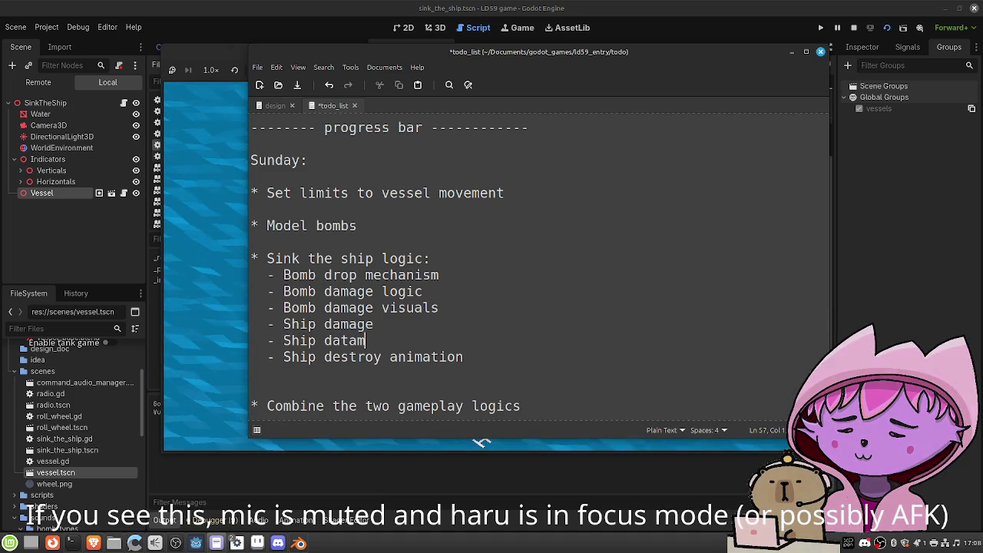
key(BackSpace)
key(BackSpace)
key(BackSpace)
text(mage visu)
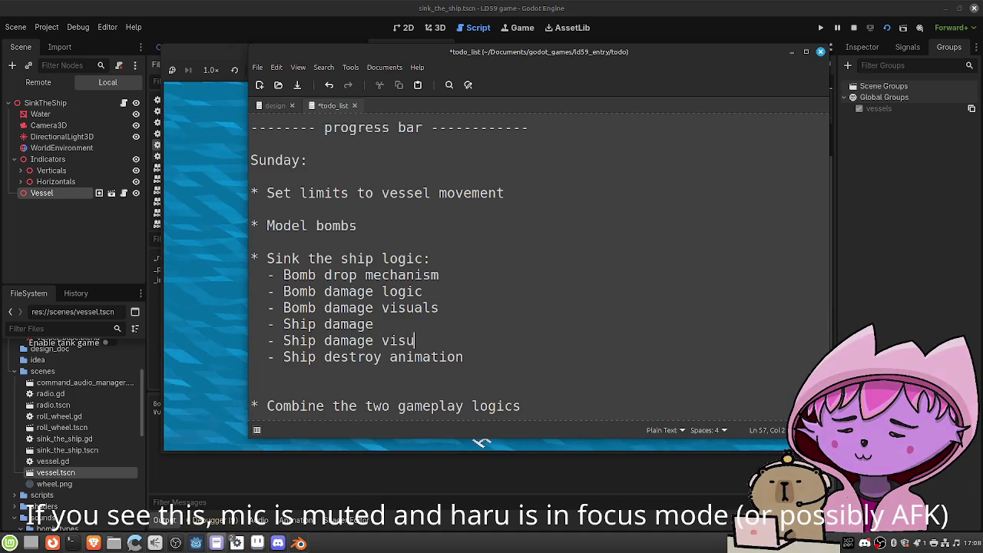
text(al)
key(ctrl+s)
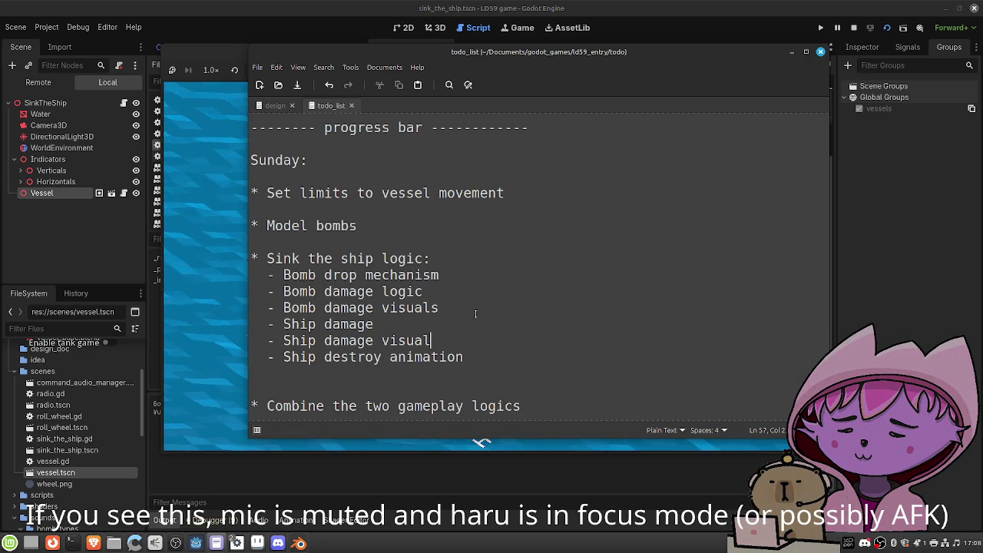
text( (bumb)
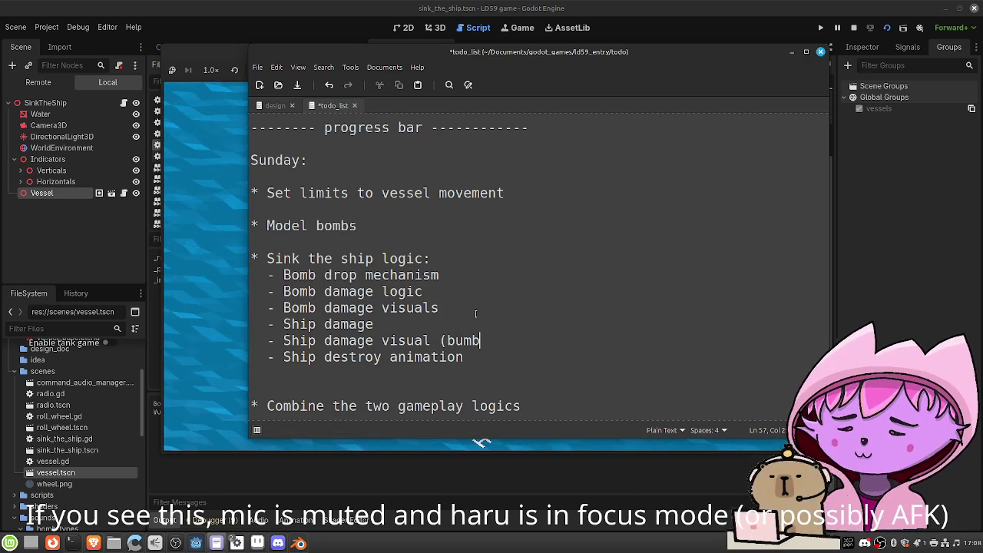
text( animation))
key(ctrl+s)
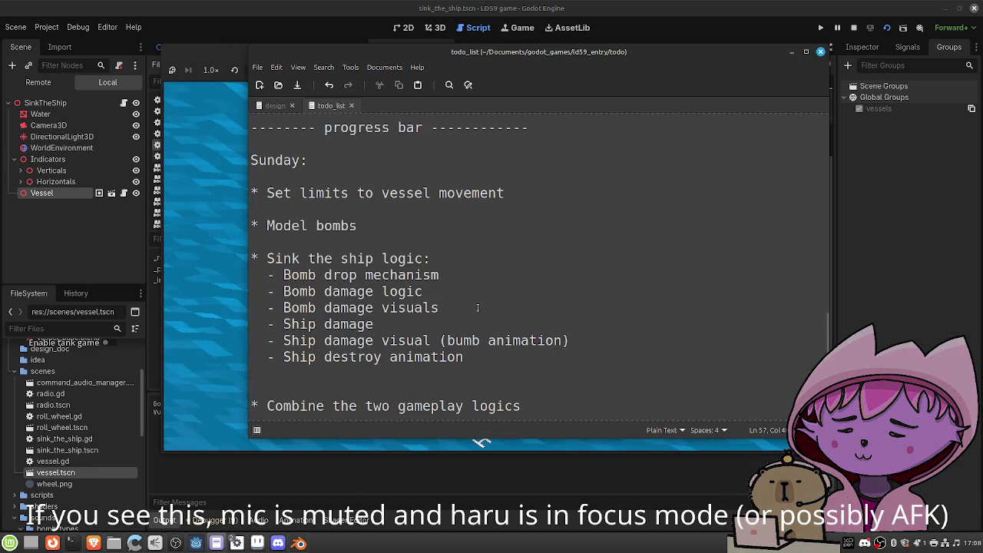
Insert 'Add SFX where they are missing' above Tutorial (maybe) and save
scroll(475, 307, down, 3)
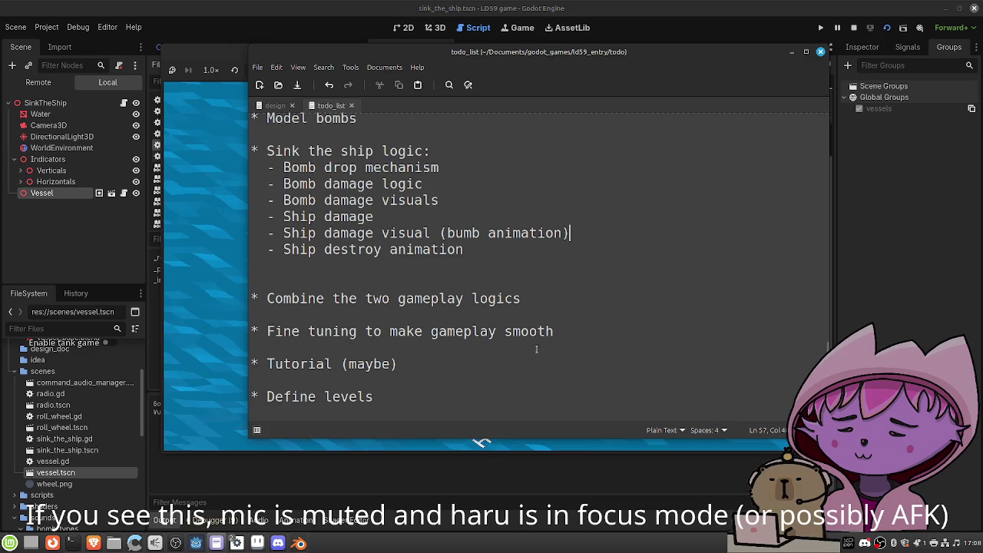
key(Return)
key(Return)
key(Up)
text(Add )
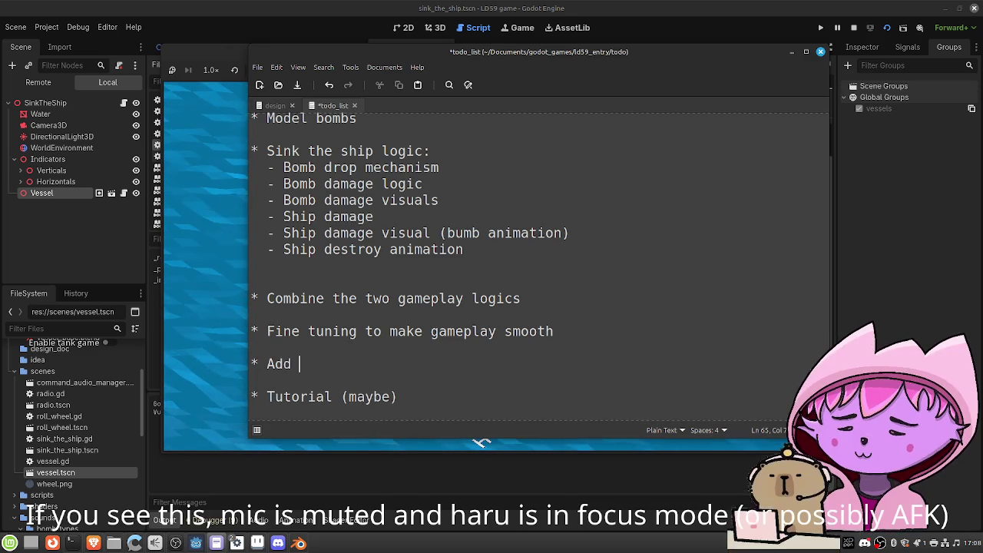
text(SFX where they are missing)
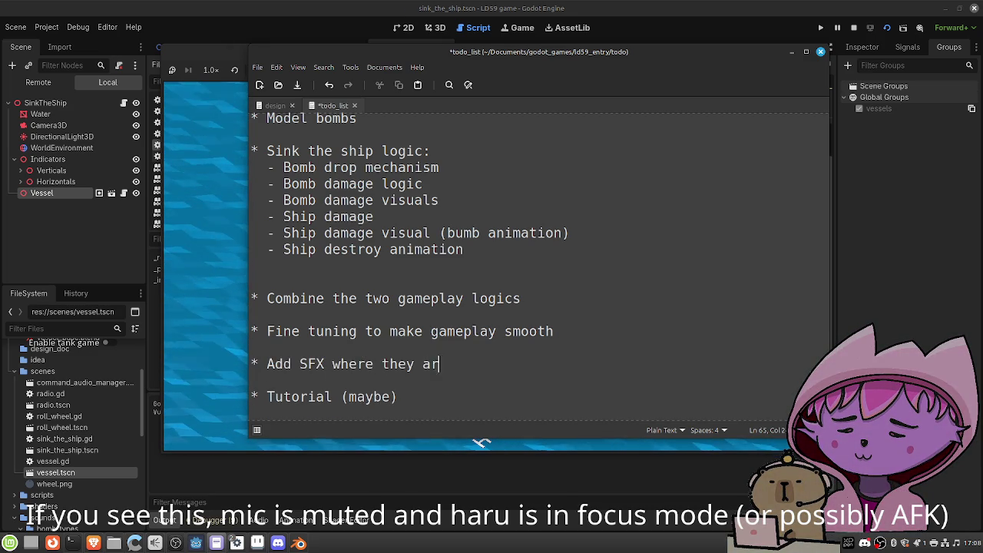
key(ctrl+s)
Look over the Set limits and Model bombs tasks, then return to Godot's script editor
scroll(545, 344, up, 3)
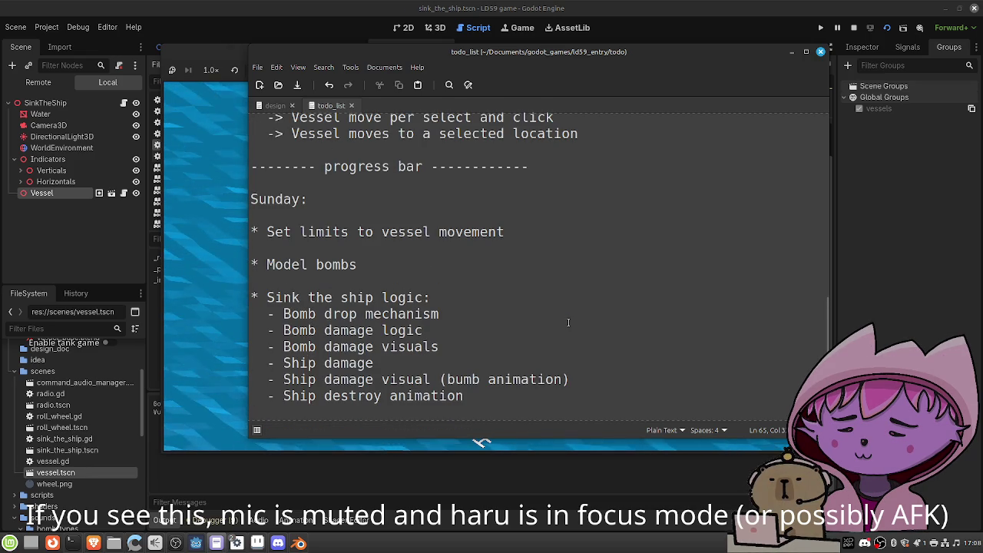
scroll(570, 326, down, 1)
drag(515, 201, 251, 197)
click(358, 228)
drag(358, 228, 231, 228)
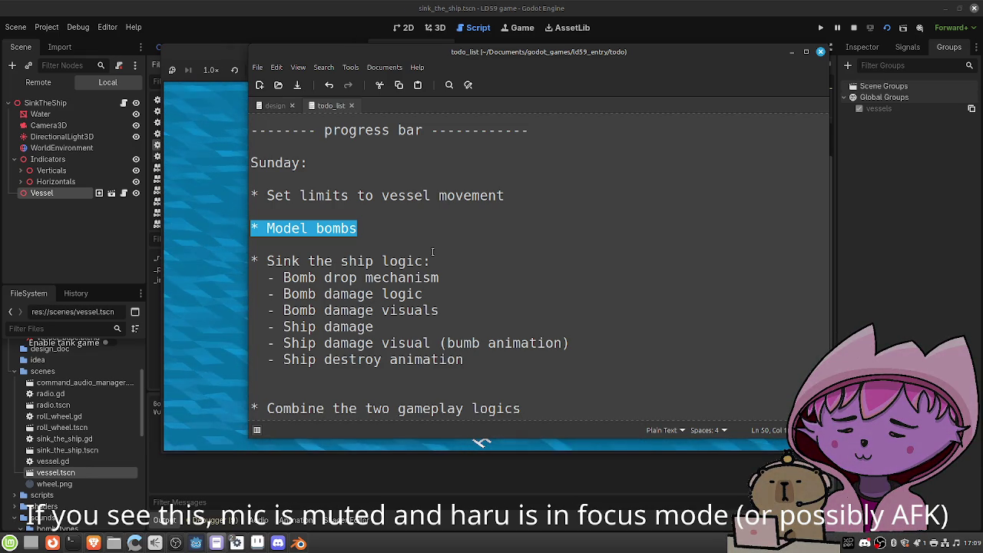
scroll(517, 236, down, 1)
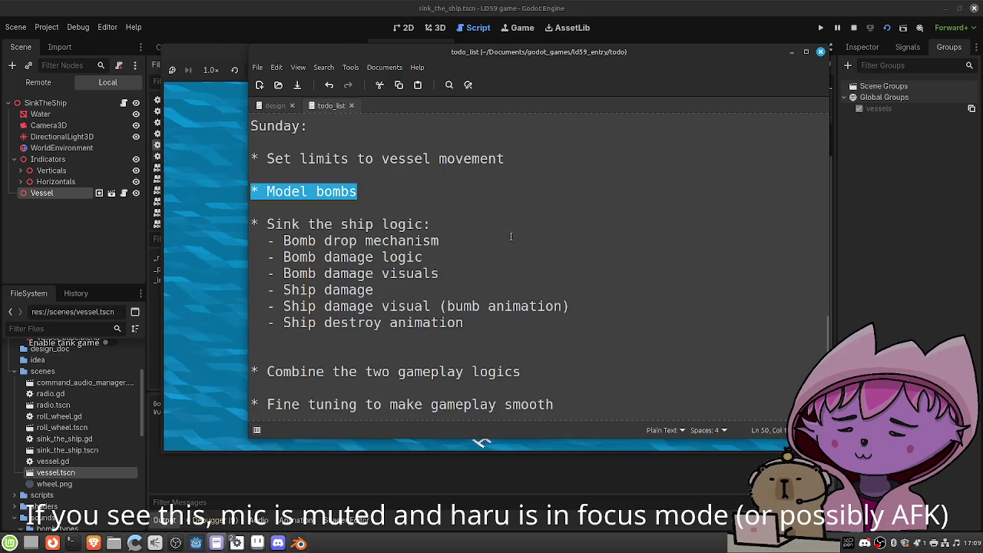
click(513, 243)
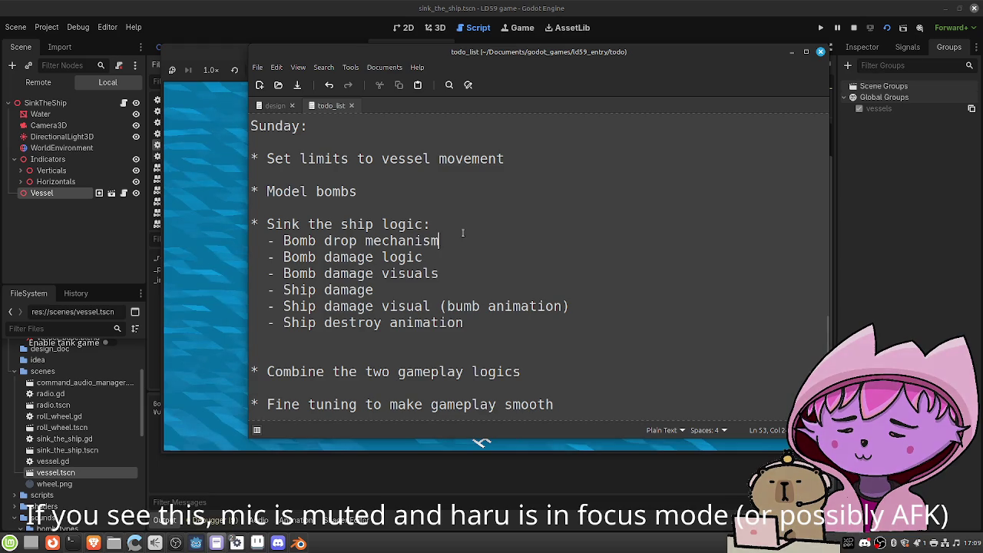
click(374, 4)
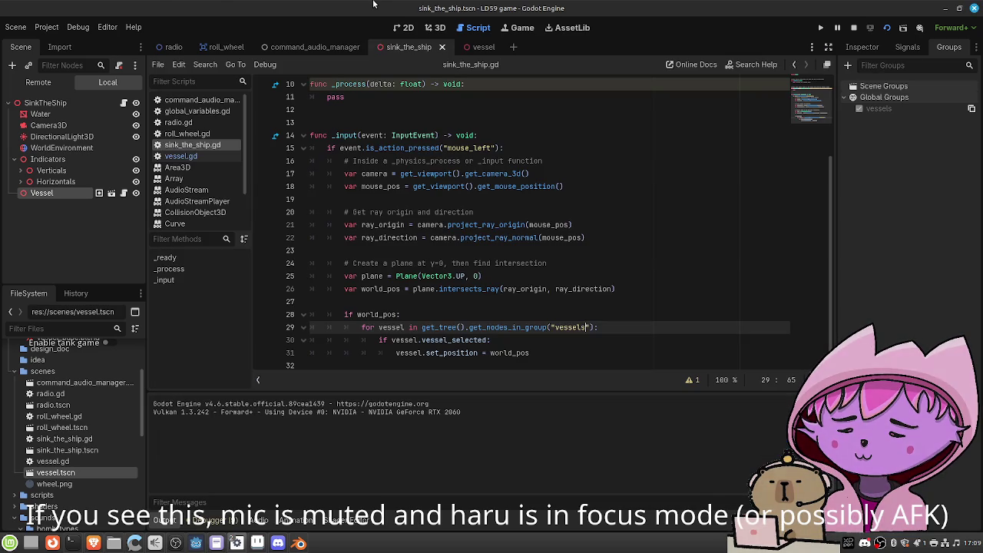
Show the sink_the_ship scene in Godot's 3D view, then bring Xed's todo list back
click(433, 27)
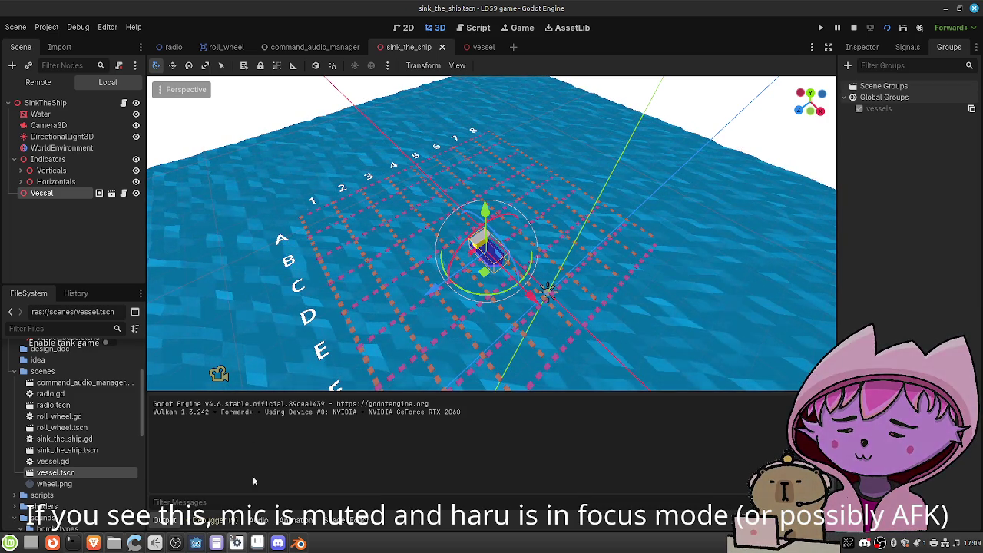
click(234, 538)
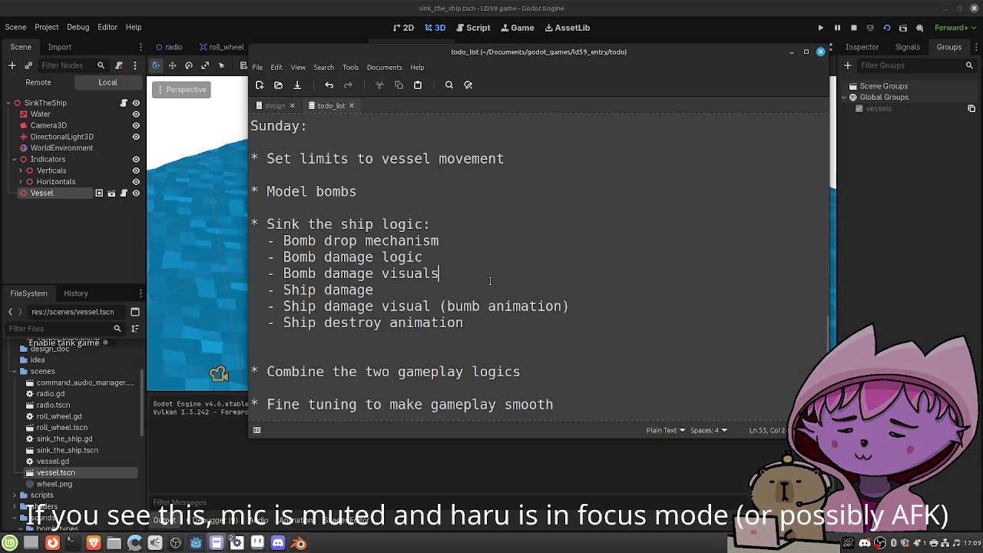
Change 'Bomb damage visuals' to 'Bomb explosion visuals', add a 'maybe 3d particles' note, and save
key(Left)
key(Left)
key(Left)
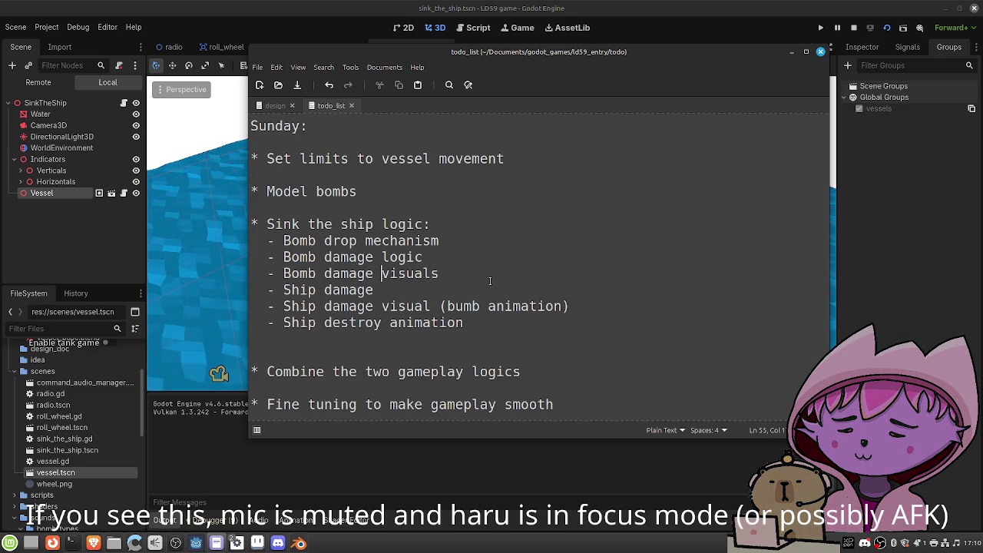
key(BackSpace)
key(BackSpace)
key(BackSpace)
text(explosion)
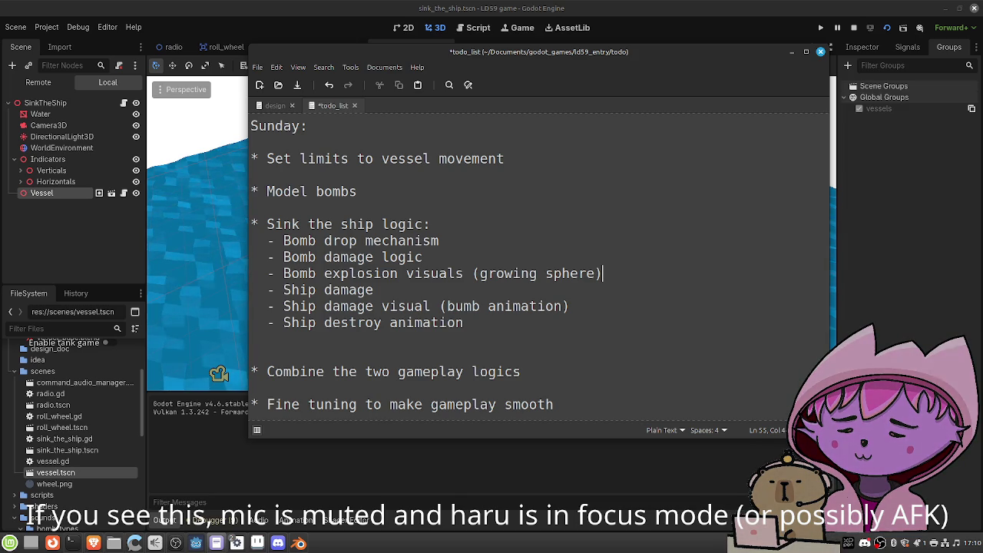
text(maybe 3d particles)
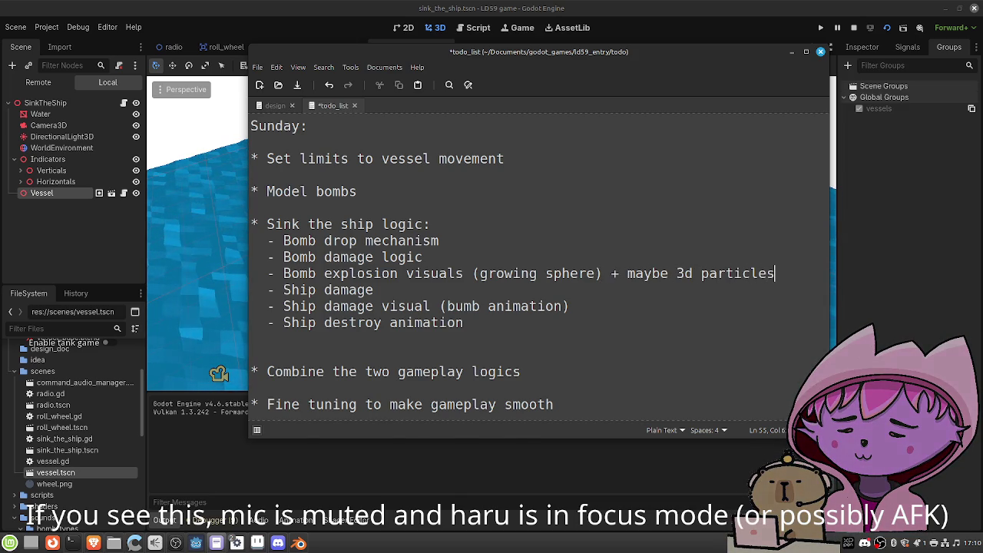
key(ctrl+s)
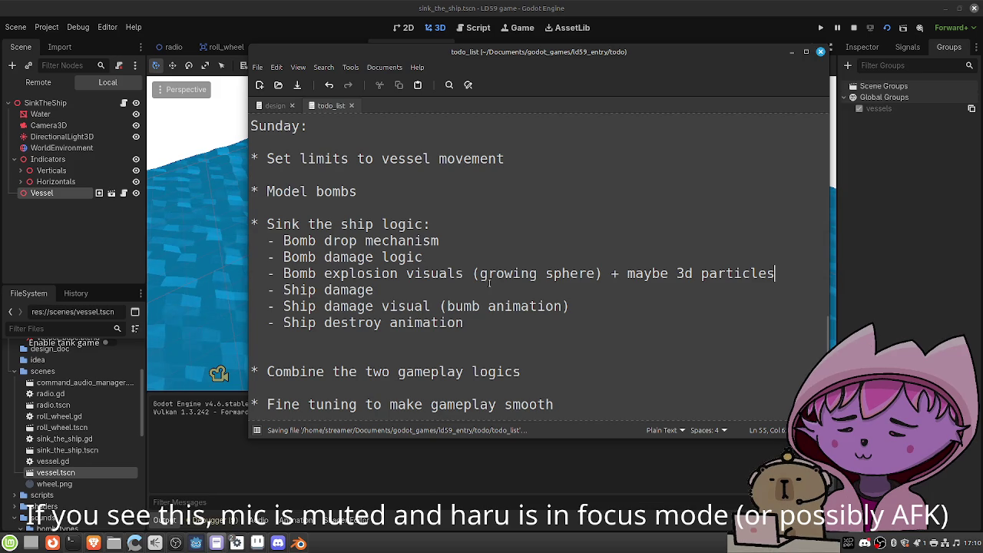
Move the todo list window aside to uncover Godot's 3D sink_the_ship scene
scroll(499, 290, up, 4)
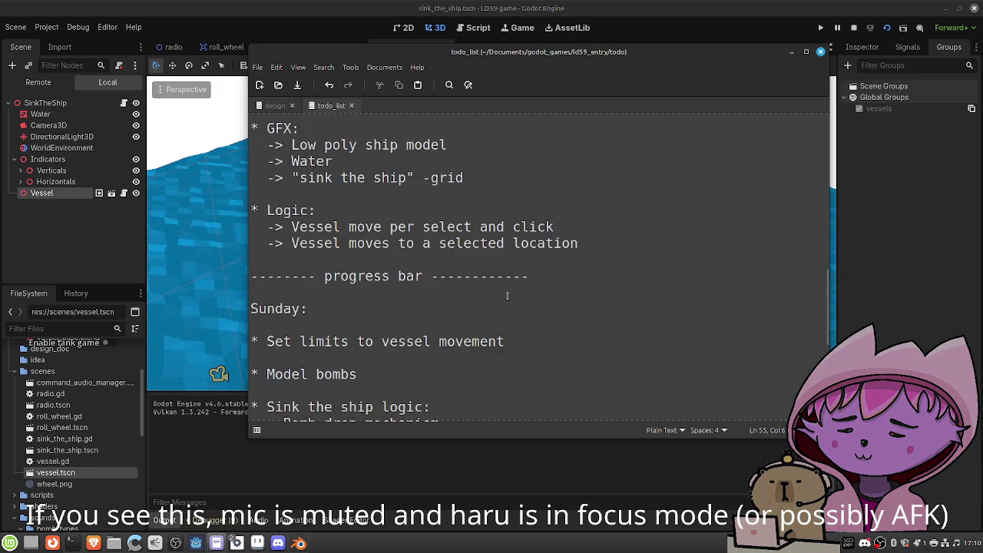
scroll(507, 296, up, 2)
scroll(513, 296, down, 2)
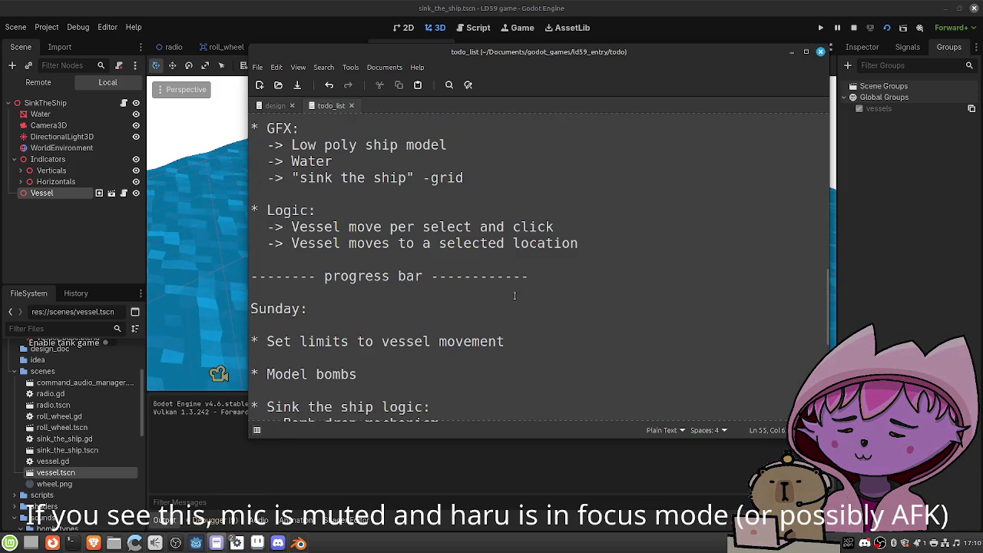
mouse_move(521, 54)
mouse_down()
mouse_move(527, 305)
mouse_move(503, 254)
mouse_move(500, 98)
mouse_up()
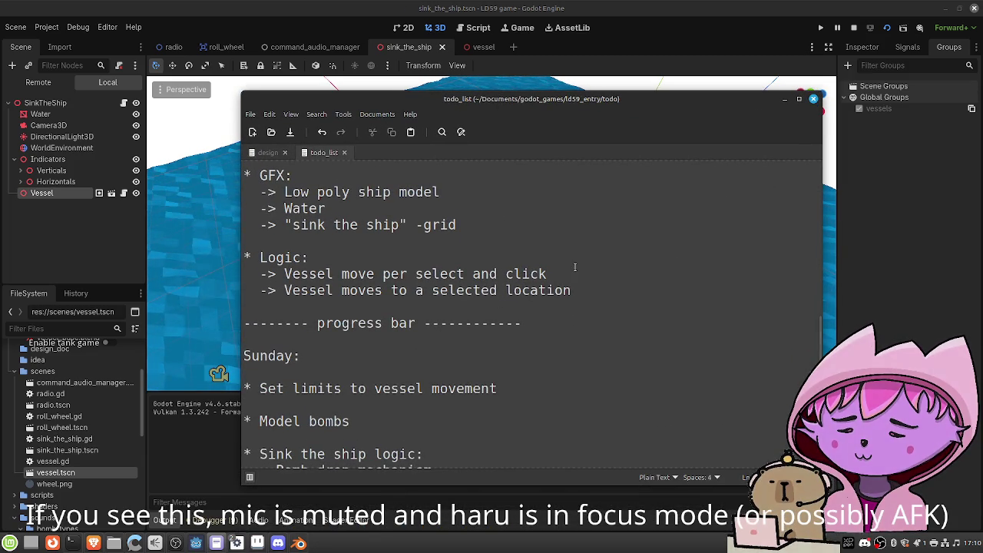
scroll(605, 281, down, 4)
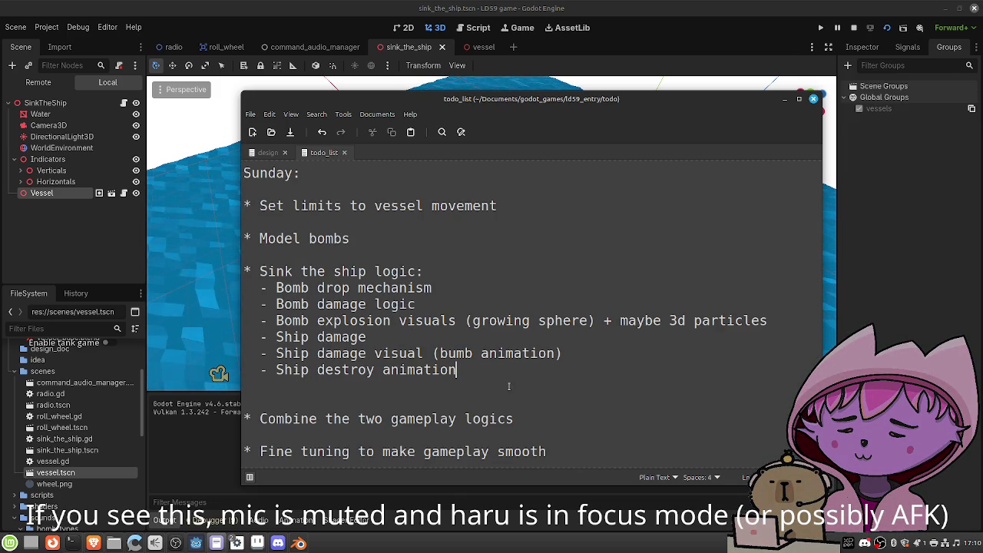
scroll(508, 386, down, 3)
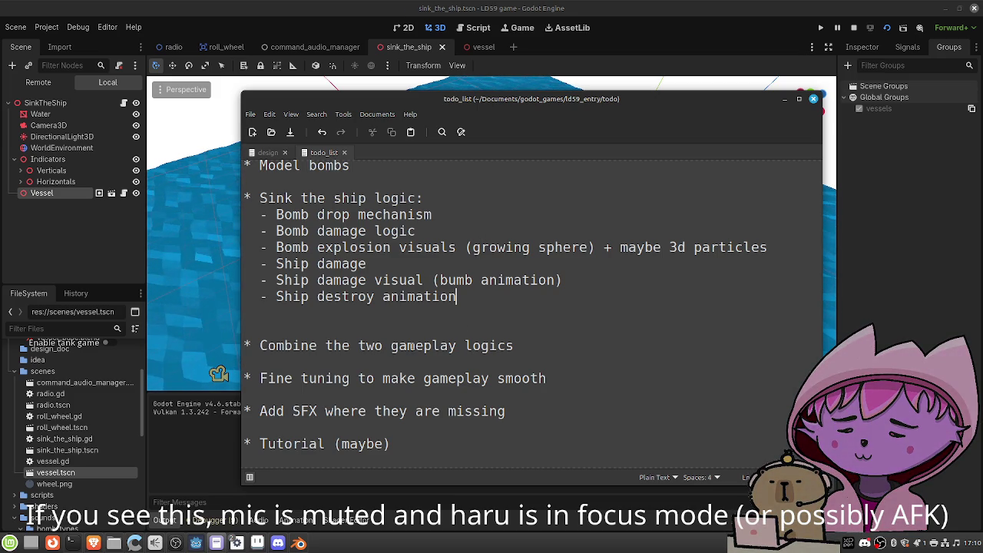
drag(497, 104, 634, 114)
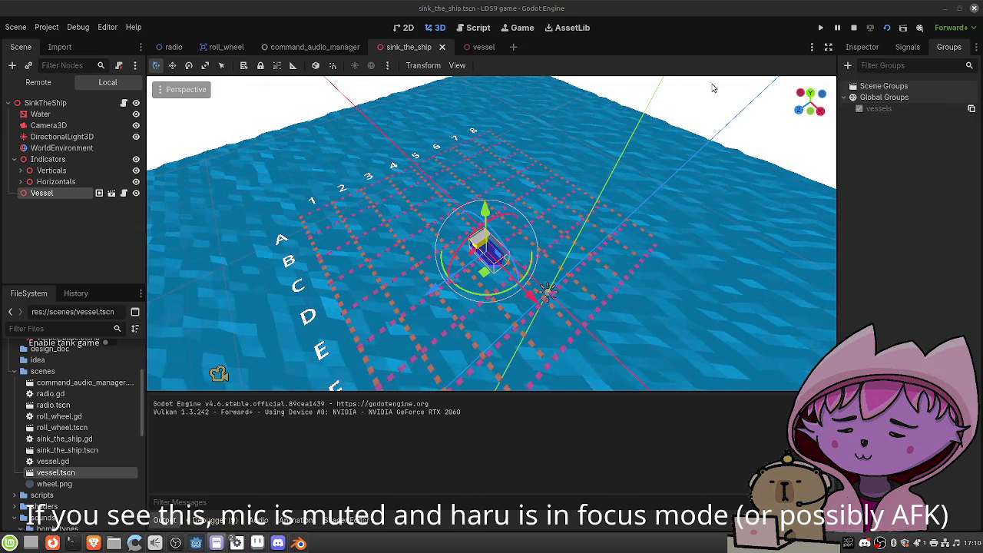
Delete the early 'return' line from _ready in command_audio_manager.gd and save
click(171, 46)
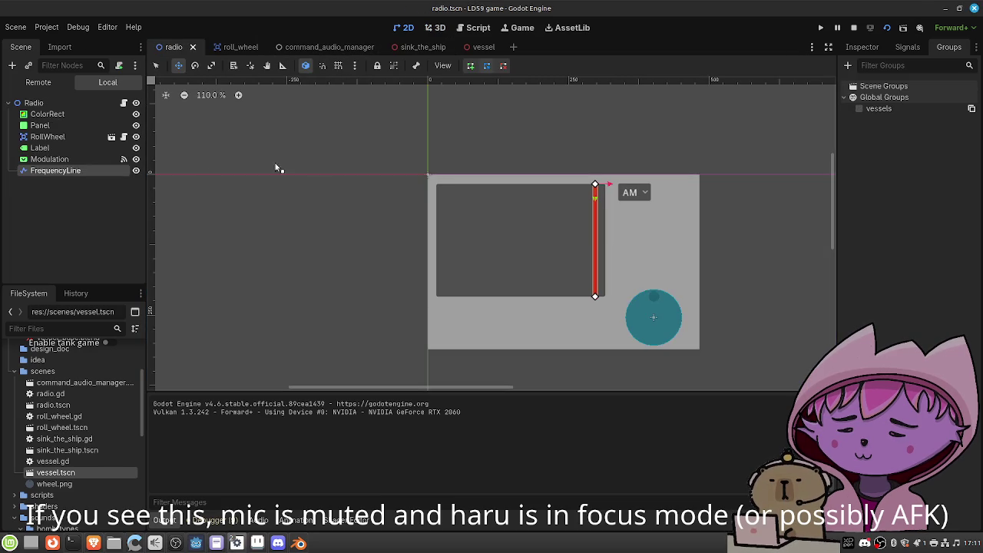
click(296, 47)
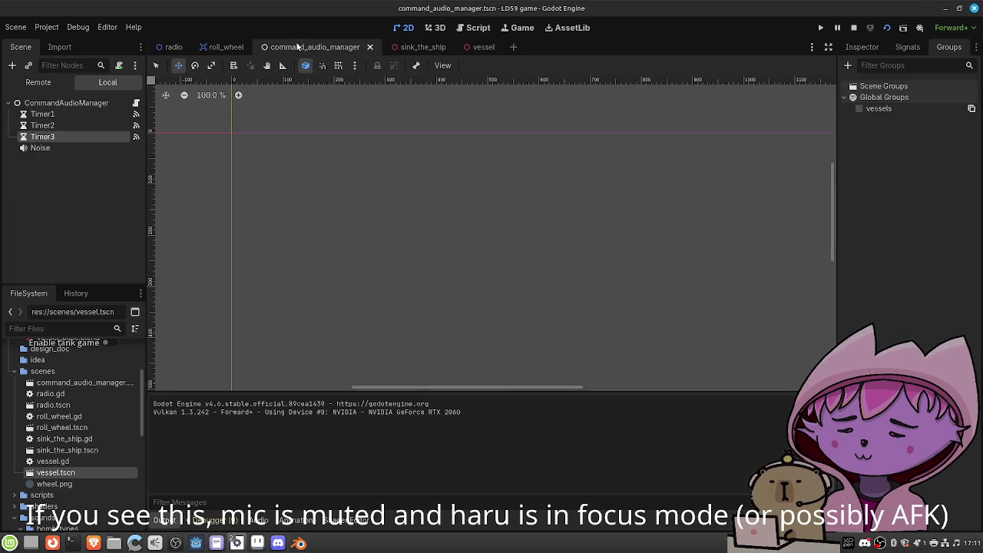
click(476, 28)
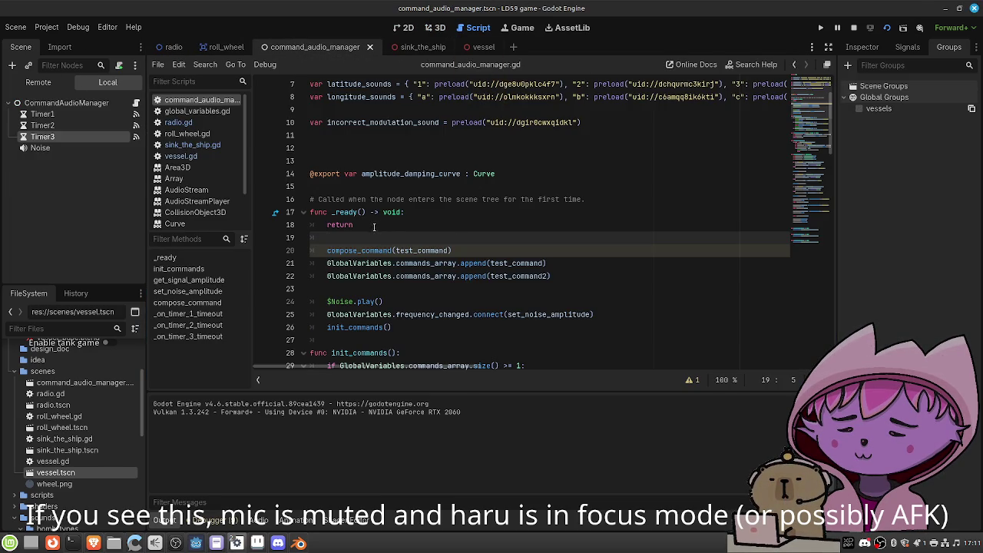
drag(374, 227, 299, 224)
key(BackSpace)
key(BackSpace)
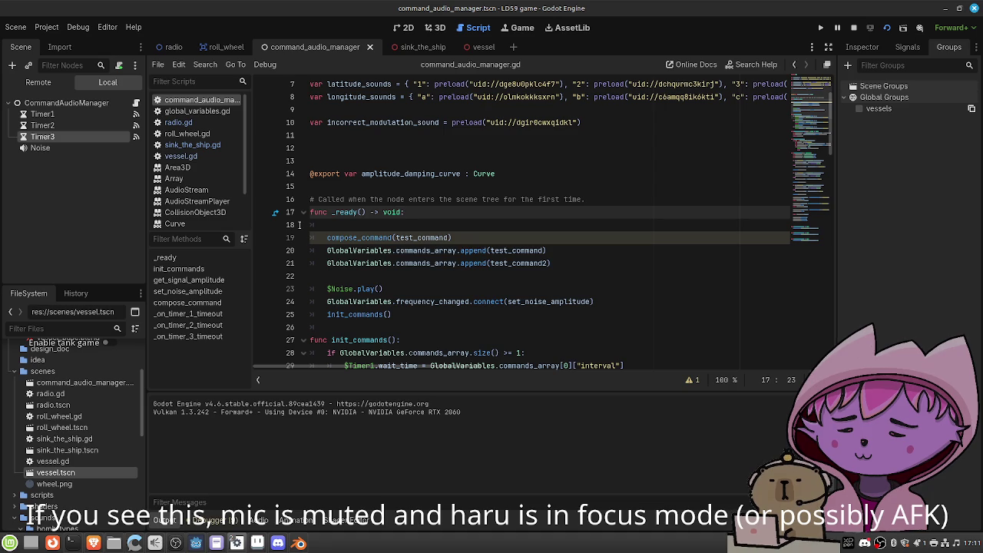
key(ctrl+s)
Preview the Noise player and lower its Volume dB to -4.561, then save the scene
click(93, 146)
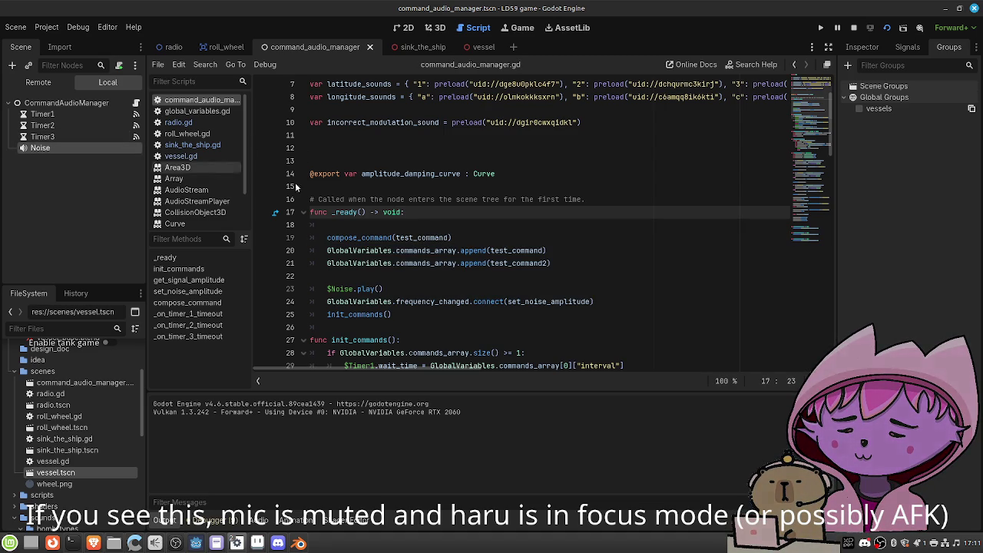
click(862, 47)
click(917, 203)
click(917, 203)
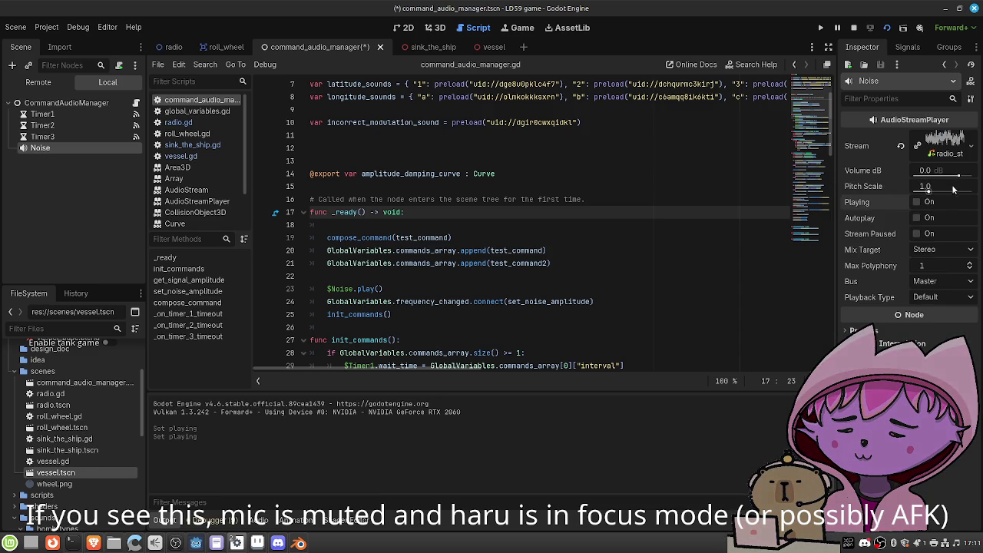
drag(959, 177, 956, 177)
click(918, 203)
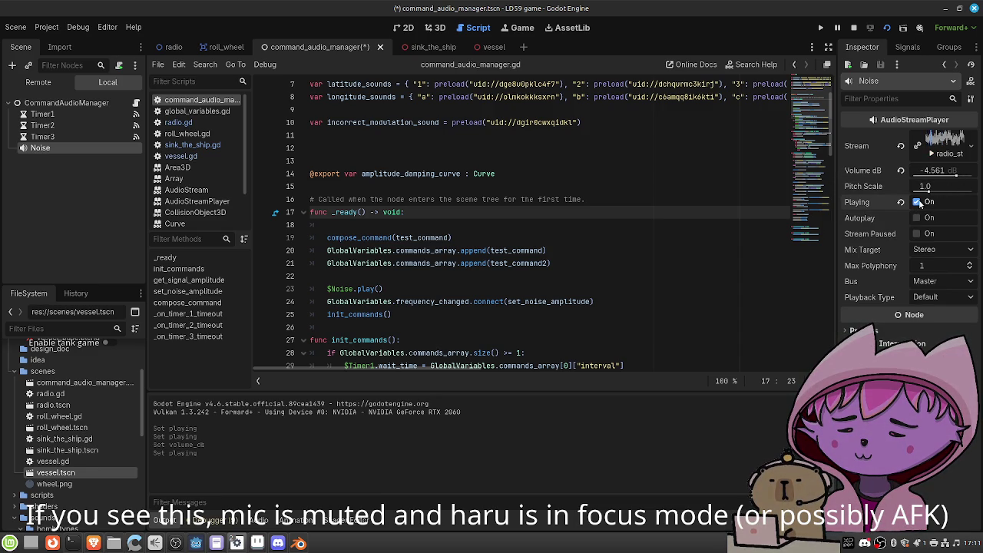
click(919, 202)
click(917, 202)
key(ctrl+s)
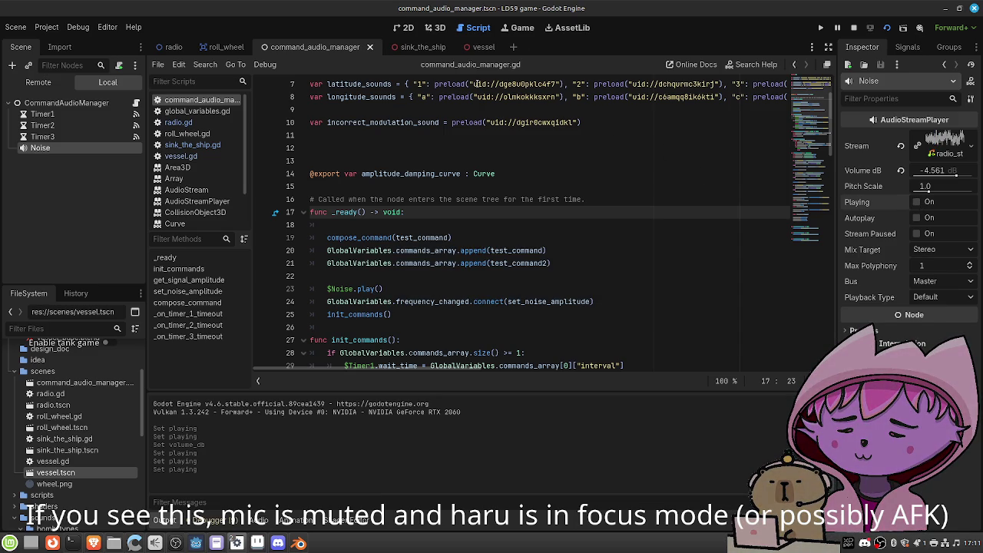
Toggle the 2D/3D workspaces, return to the script, and stop the running game
click(407, 28)
click(435, 29)
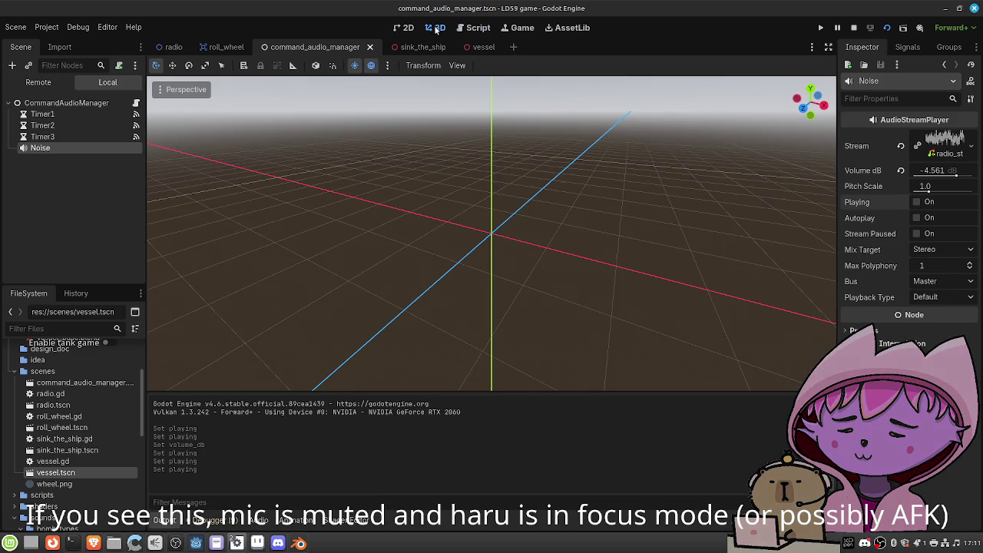
click(474, 28)
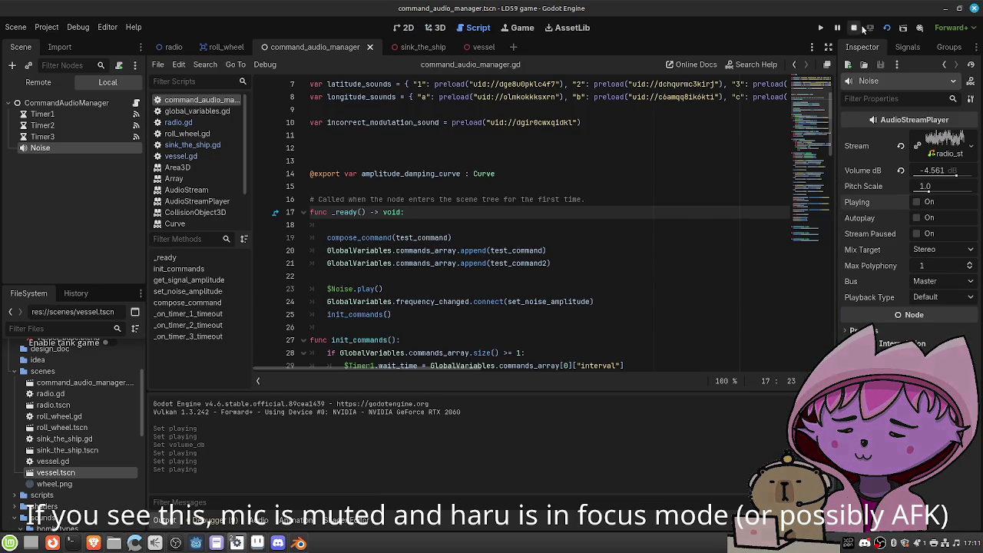
click(855, 29)
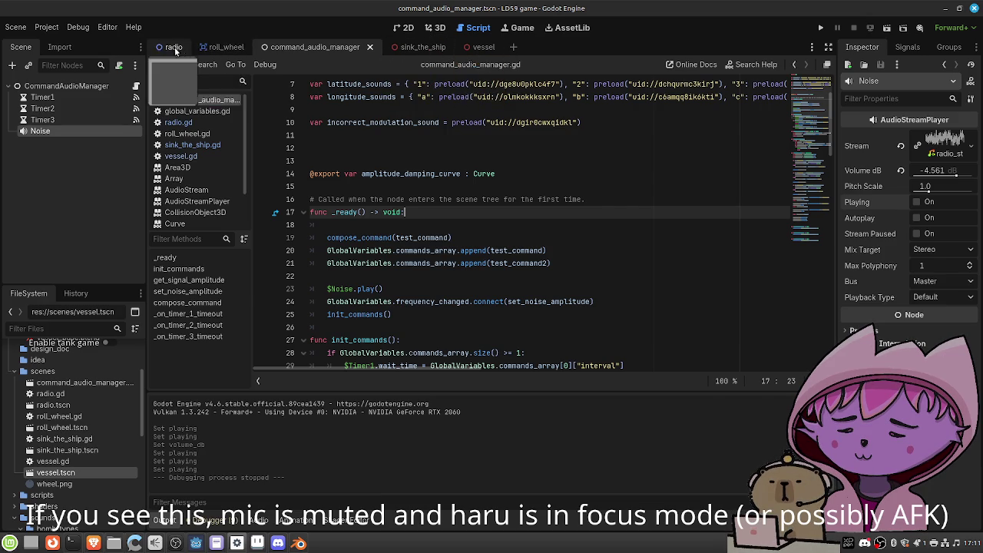
Run the radio scene and tune the wheel between about 149.5 and 130 MHz
click(173, 48)
click(887, 28)
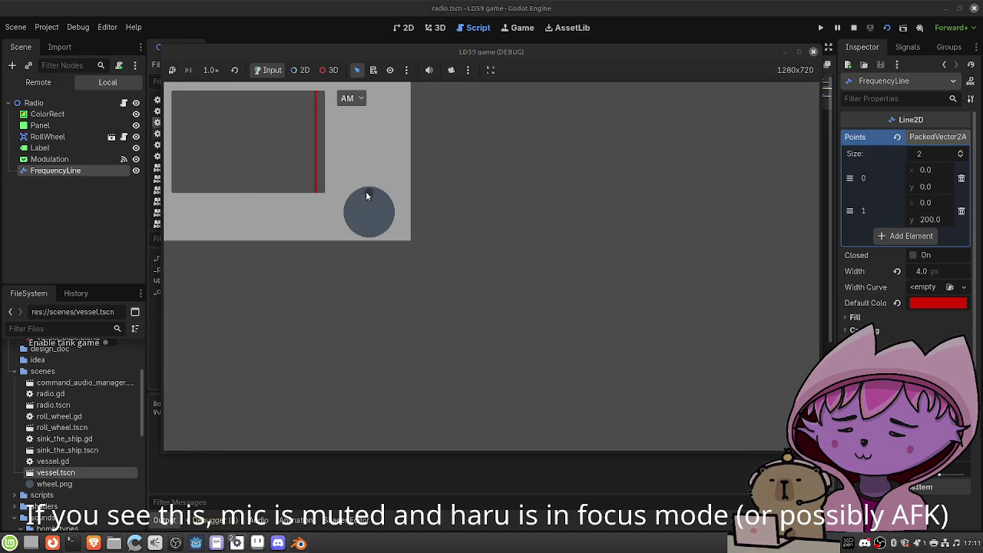
drag(365, 192, 356, 197)
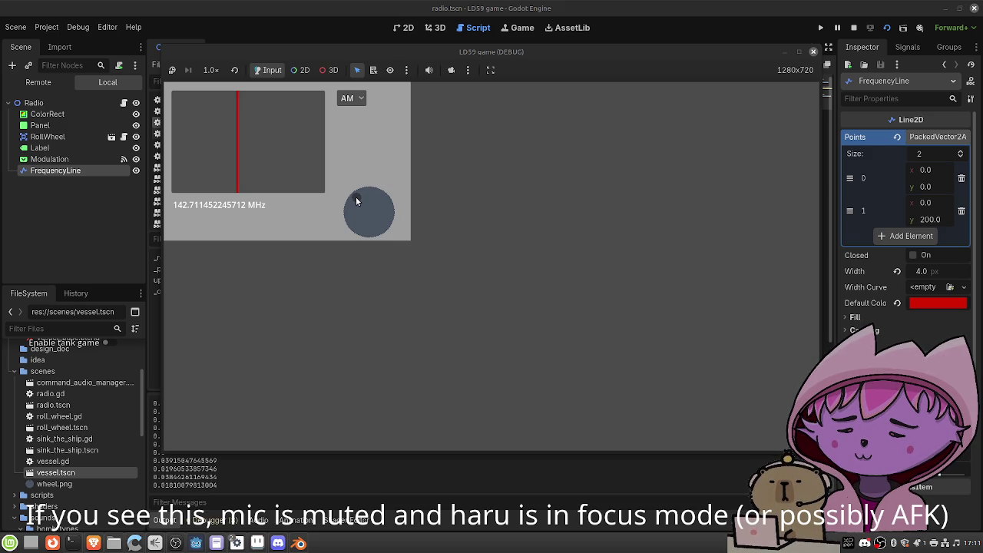
drag(356, 196, 367, 189)
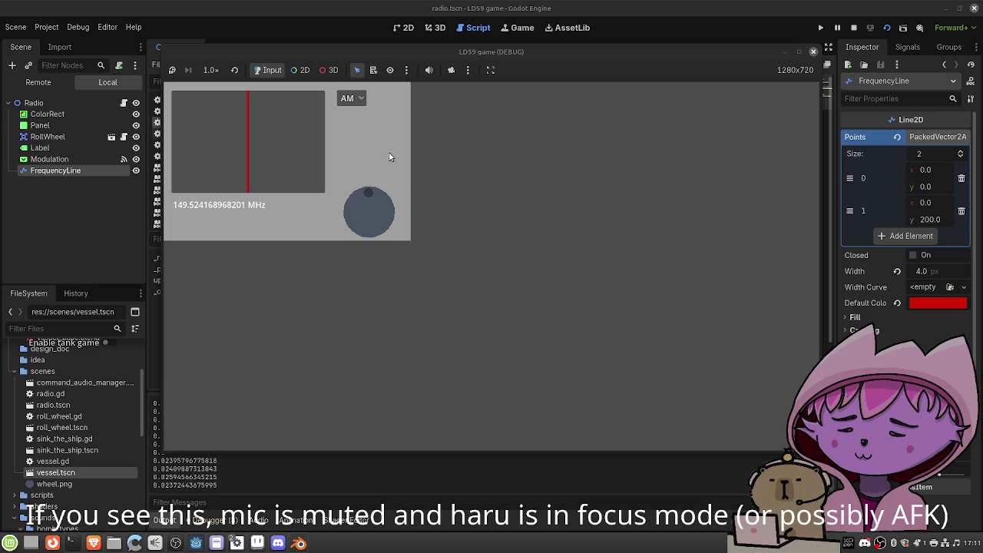
drag(369, 194, 347, 222)
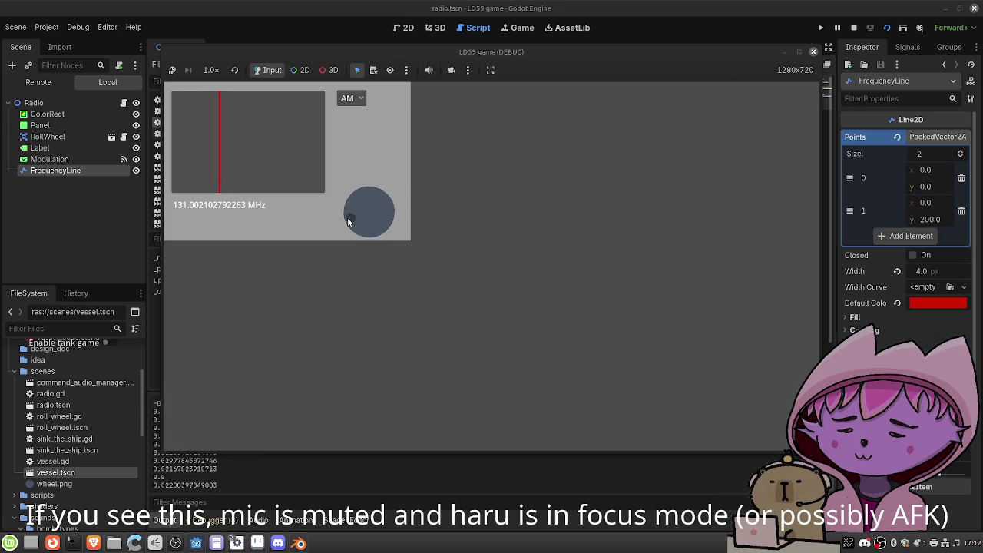
Switch the radio's modulation to FM, tune up to about 149.8 MHz, then stop
click(351, 99)
click(355, 128)
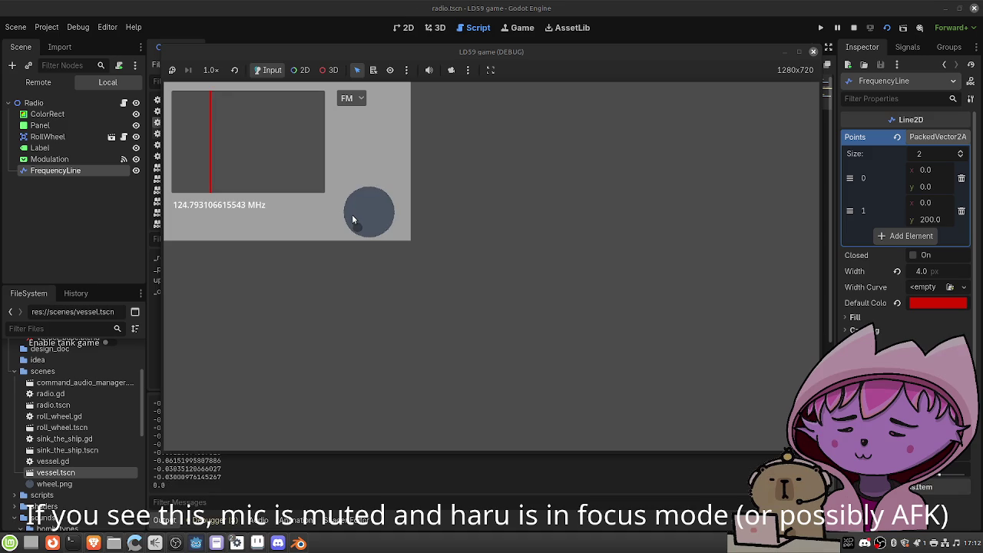
scroll(351, 223, down, 2)
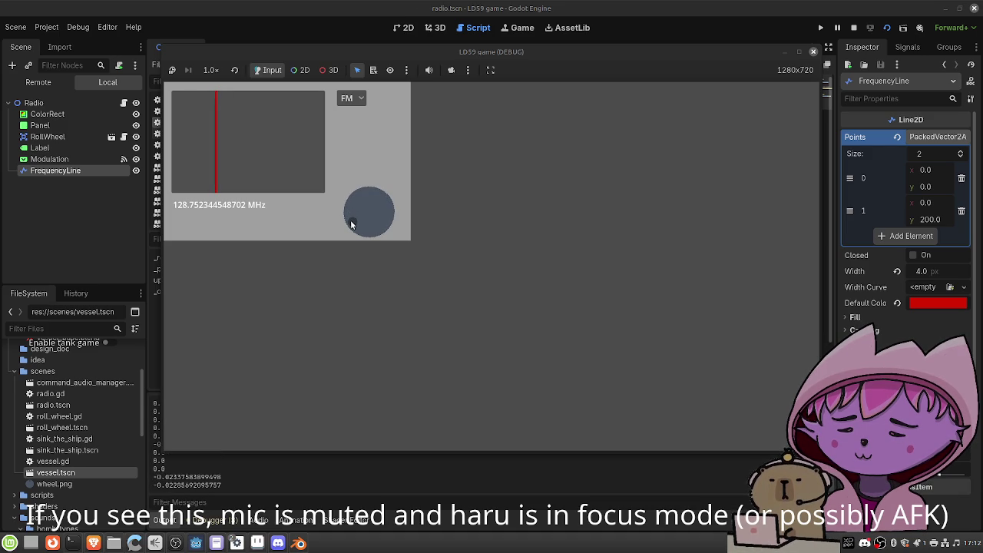
drag(353, 220, 369, 187)
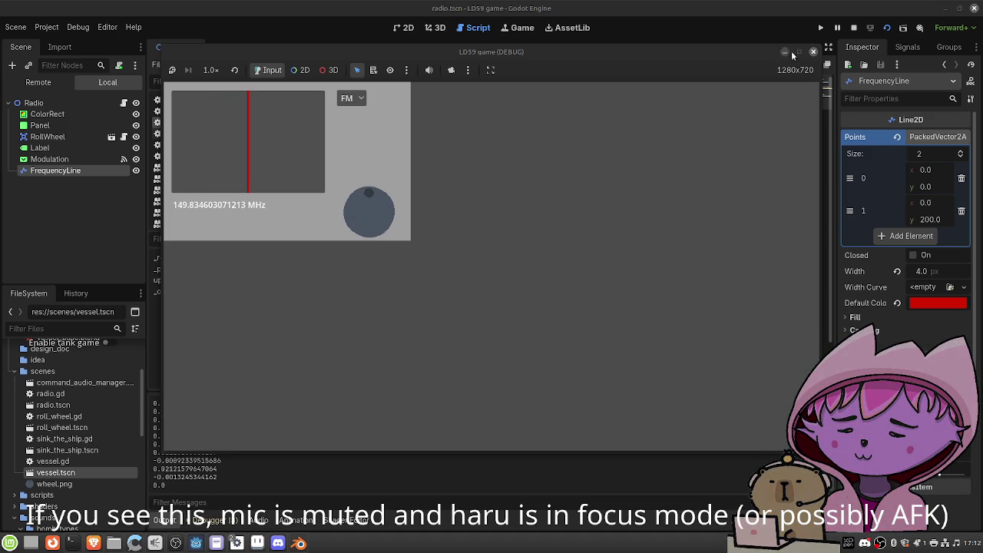
click(852, 31)
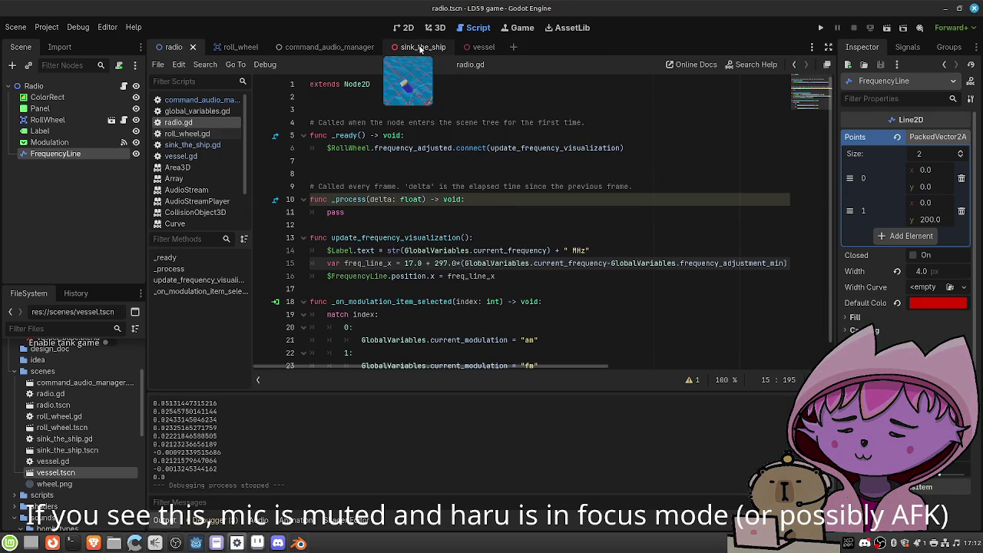
Look over the sink_the_ship scene in 3D, then switch back to the radio scene tab
click(420, 48)
click(436, 28)
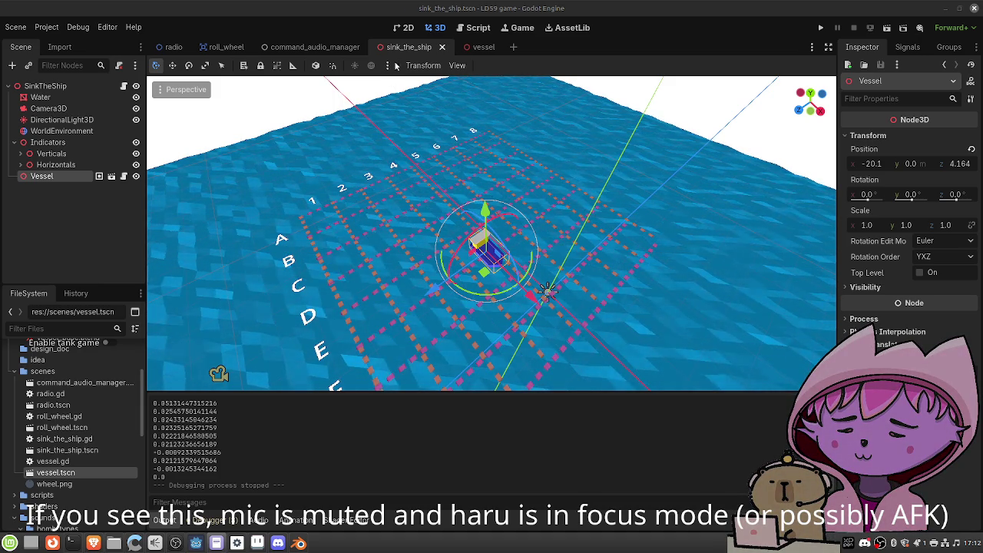
click(402, 28)
click(434, 30)
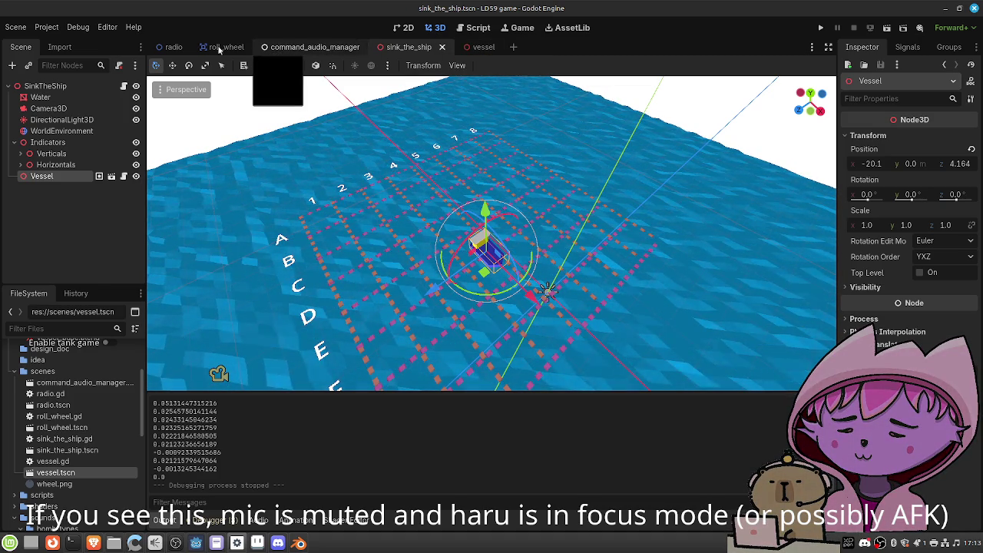
click(172, 47)
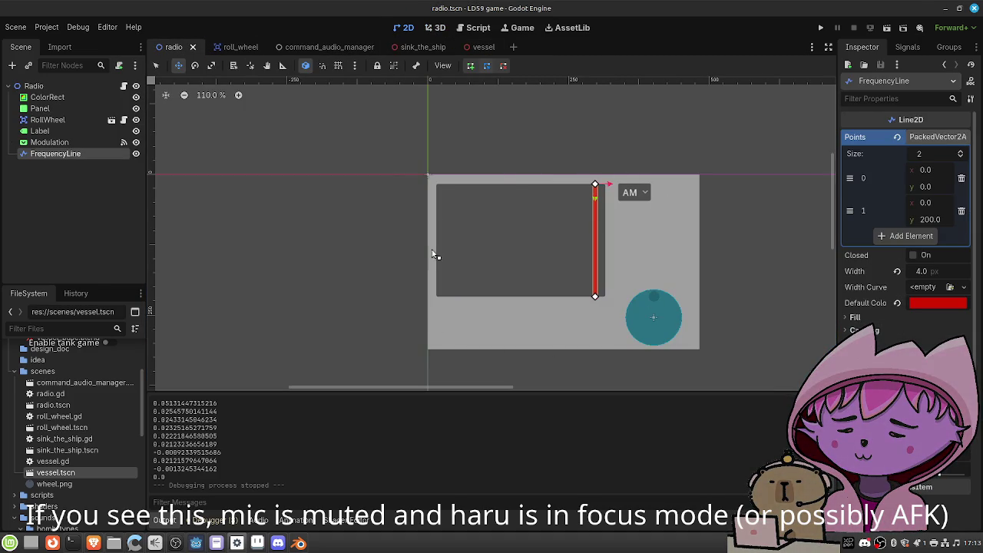
click(407, 46)
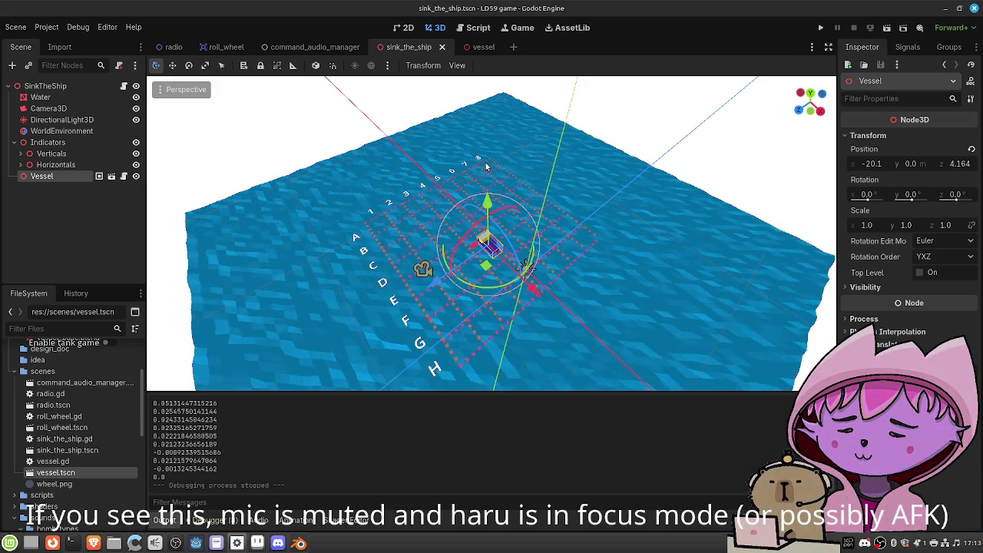
click(173, 48)
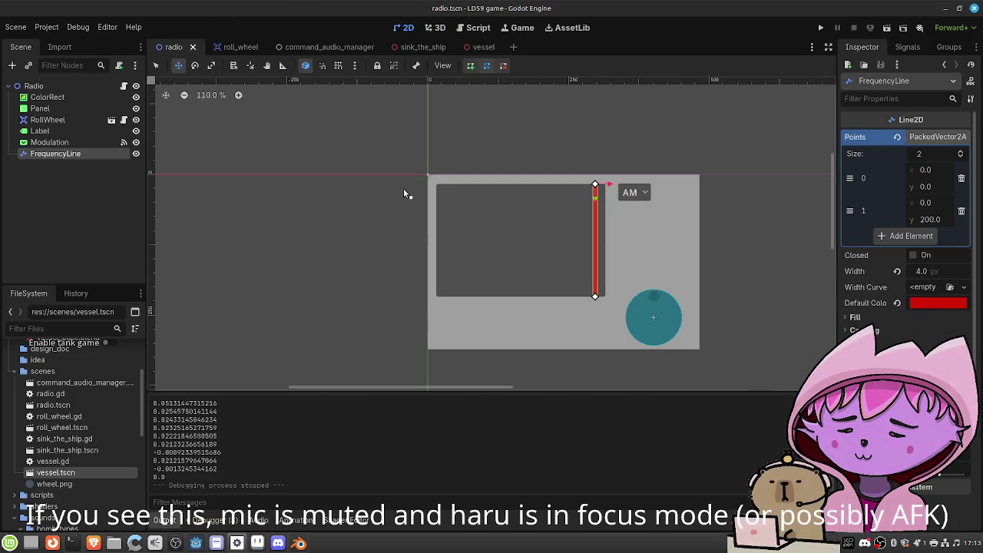
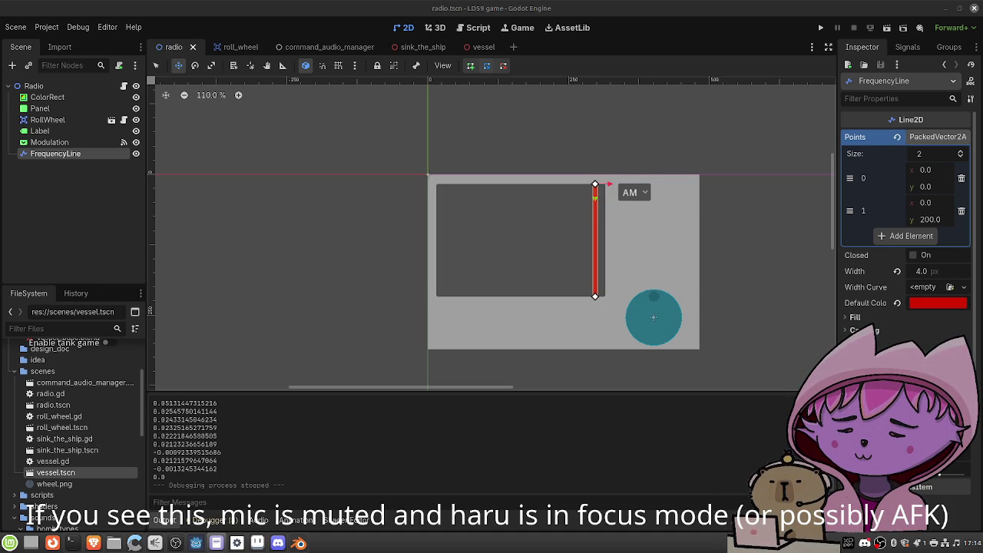
Show the radio scene's radio.gd script in the script editor
click(473, 31)
click(407, 29)
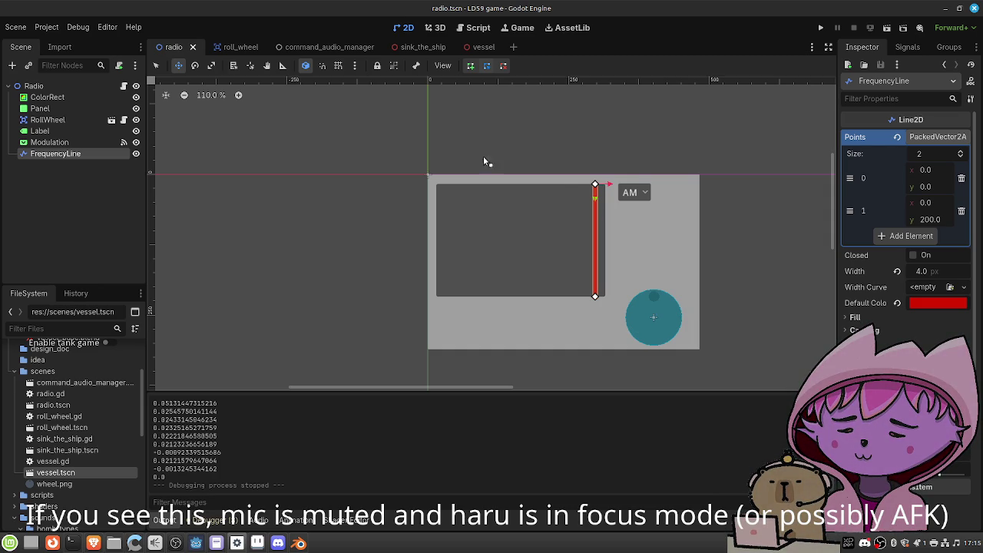
click(479, 33)
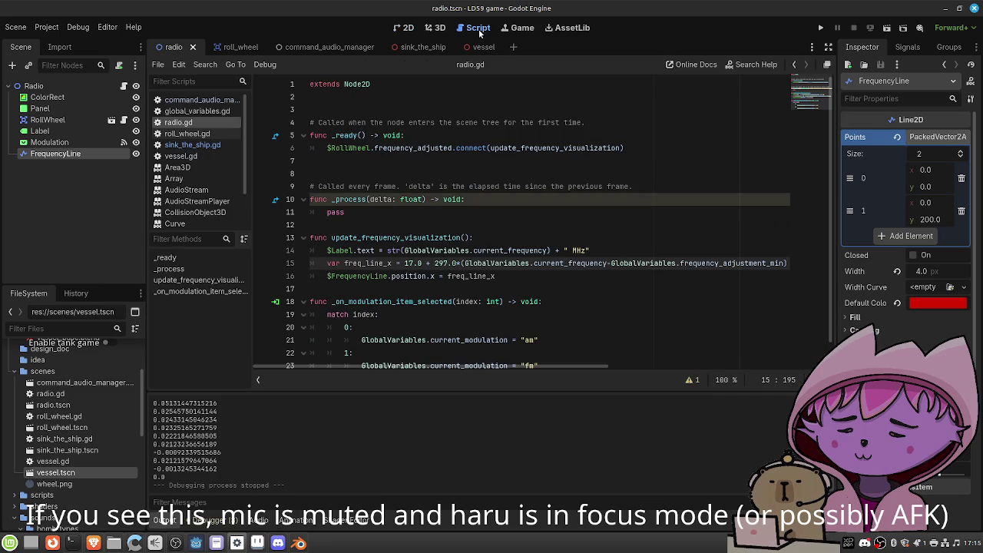
Open the sink_the_ship scene in the 3D view, then bring up the browser as a large window
click(410, 29)
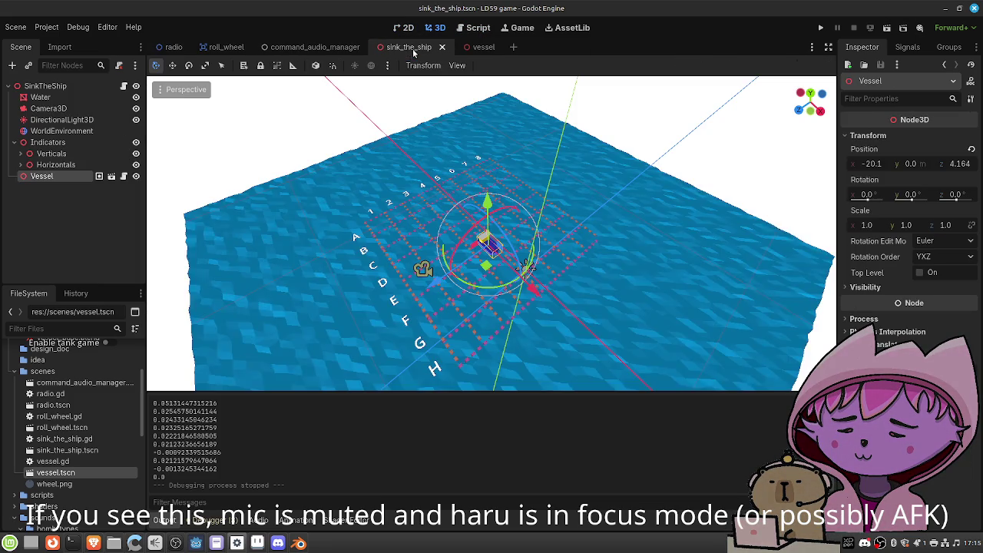
click(413, 48)
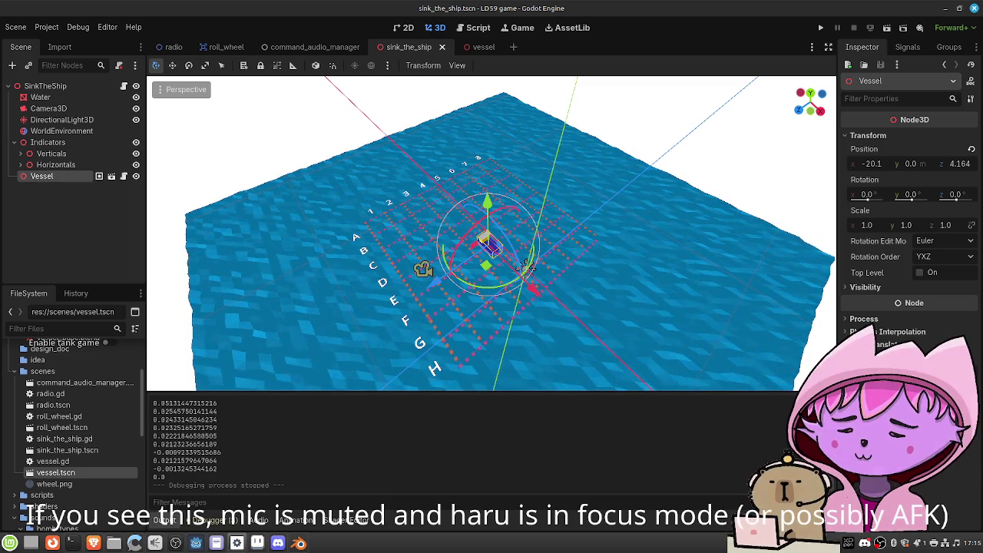
key(alt+Tab)
drag(736, 79, 488, 79)
Visit ldjam.com in a new Brave tab, then close that tab and minimize the browser
key(ctrl+t)
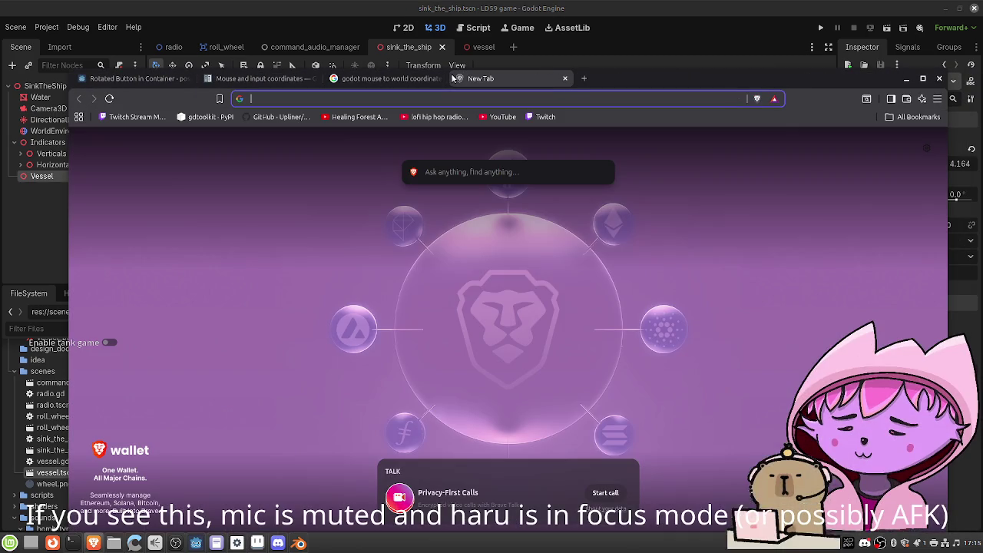
text(ldjam)
key(Return)
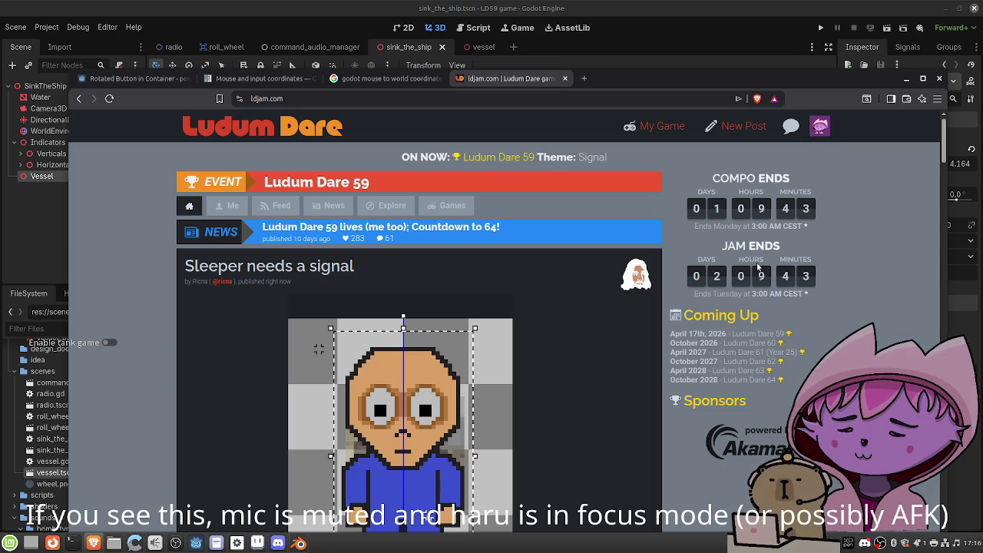
click(565, 78)
click(907, 80)
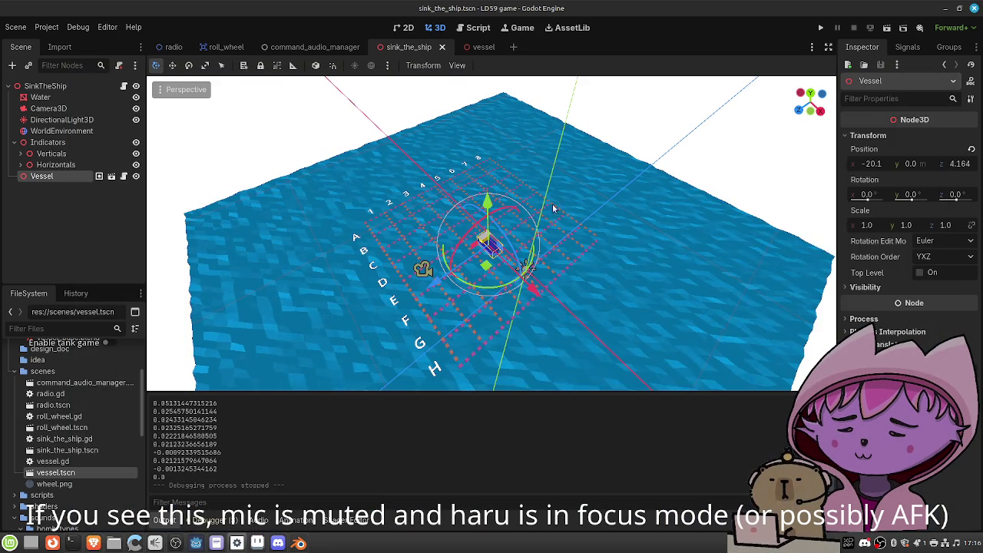
Switch from the Godot scene to the to-do list in Xed
scroll(475, 320, down, 2)
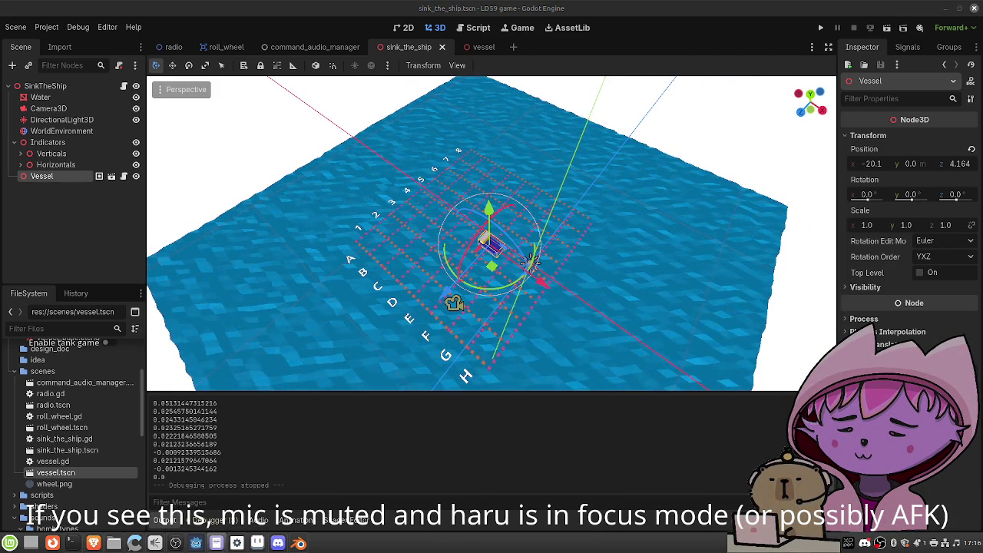
key(alt+Tab)
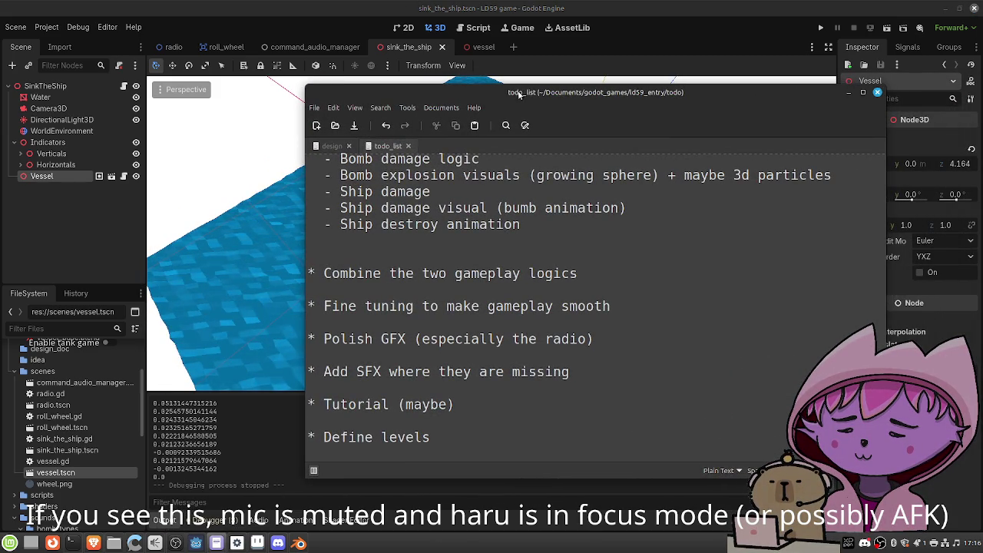
scroll(589, 253, up, 1)
scroll(589, 246, down, 1)
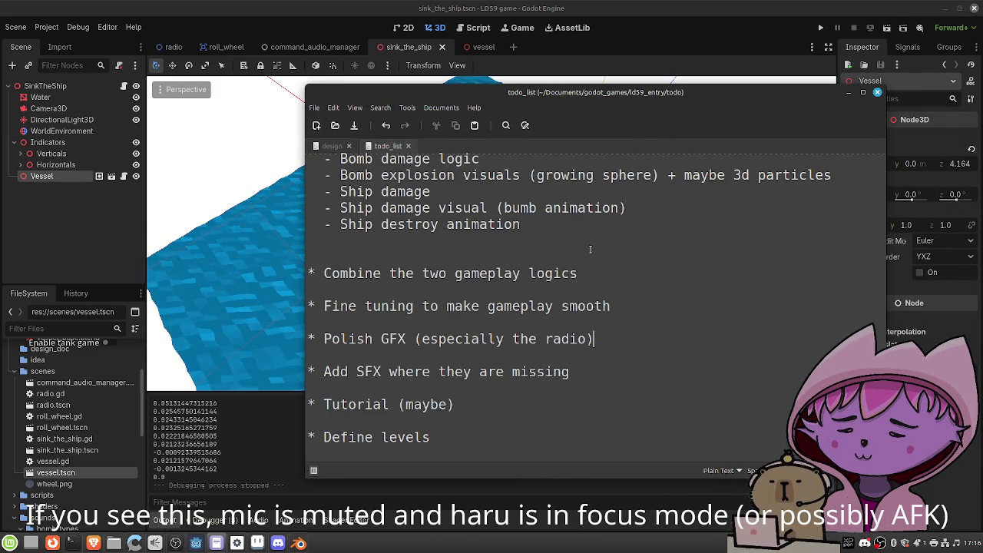
Add '-> Play around with bomb damage range sizes!' under the fine-tuning item and save
click(619, 306)
key(Return)
text(-> Play a)
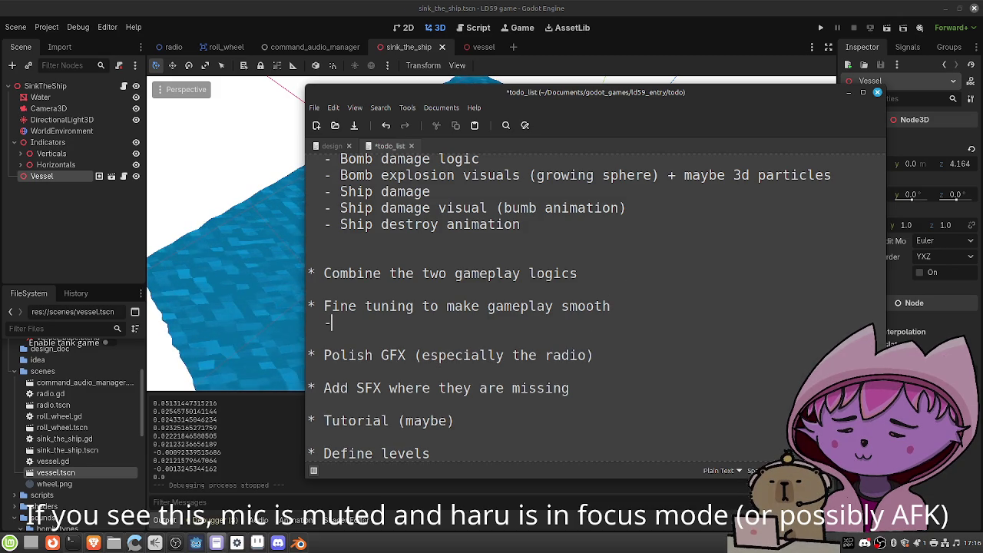
text(round)
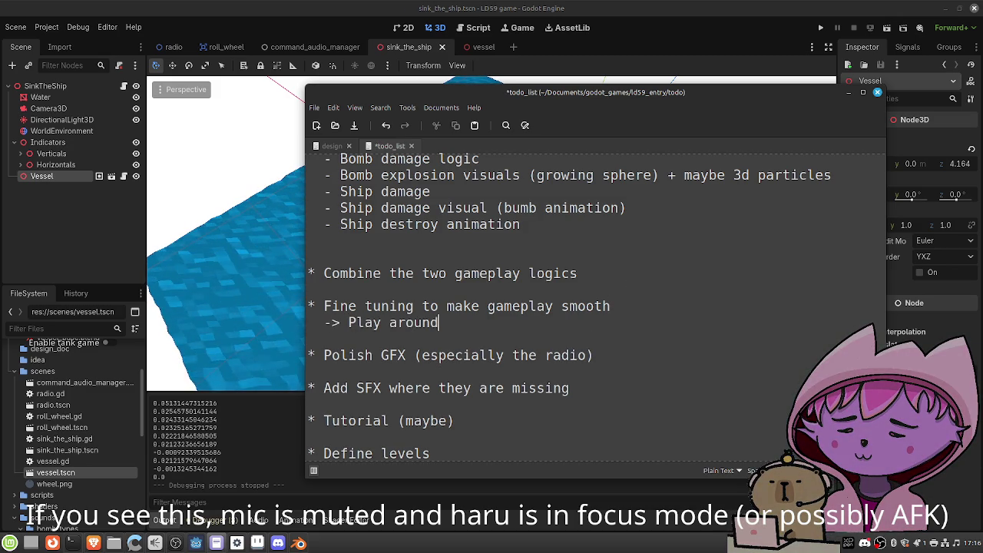
text( with bomb ra)
key(BackSpace)
key(BackSpace)
text(damage range)
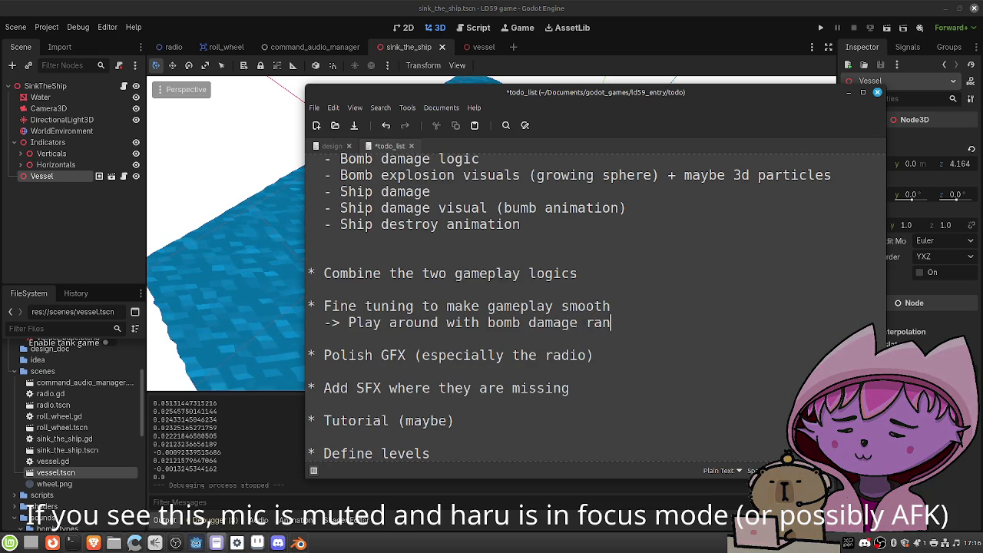
text( sizes!)
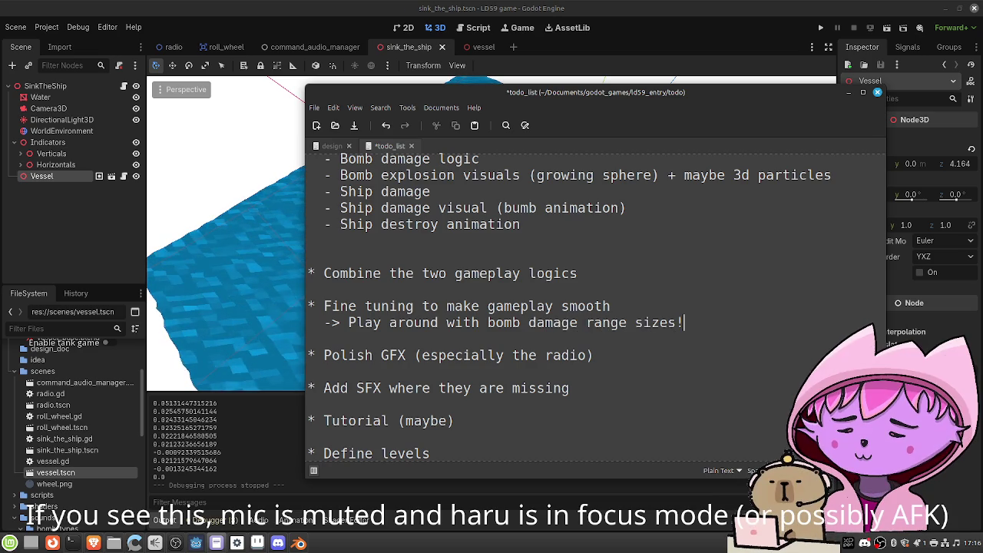
key(ctrl+s)
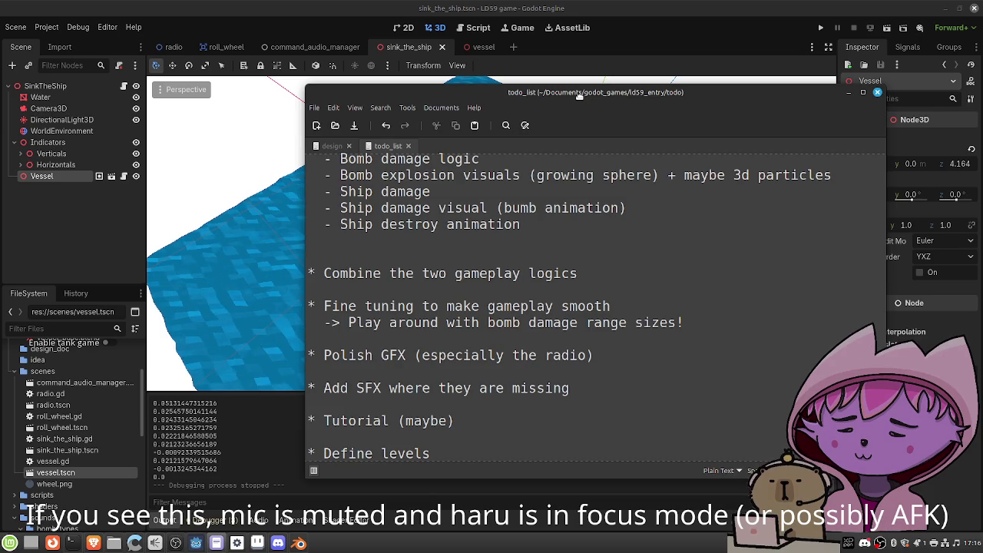
drag(579, 94, 954, 123)
key(alt+Tab)
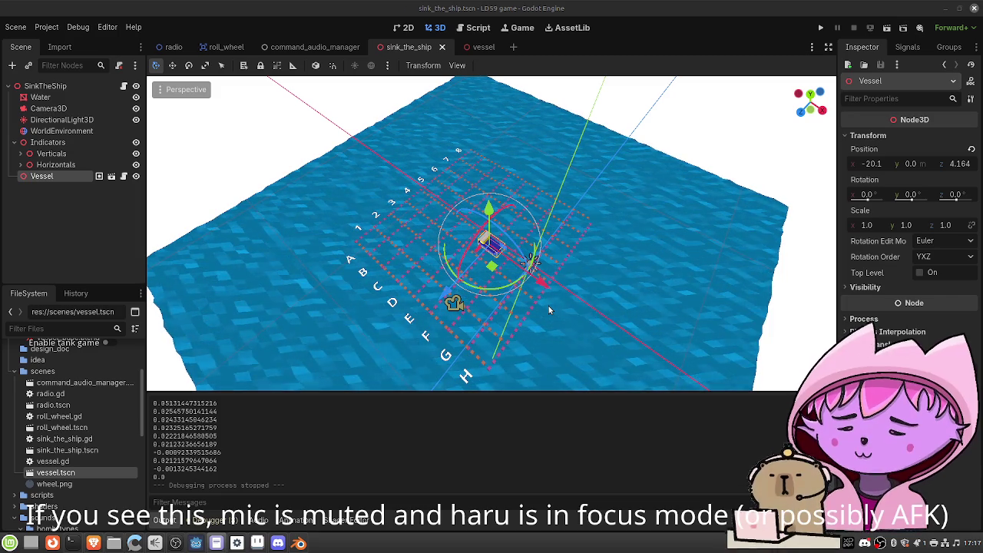
Zoom out in the sink_the_ship 3D viewport
scroll(485, 238, down, 2)
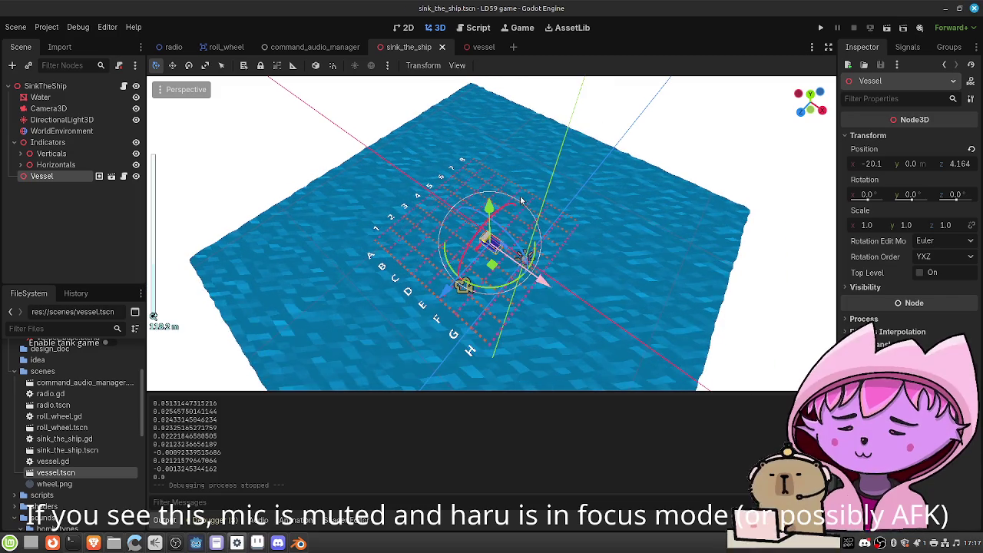
Zoom in on the Vessel, then switch back to the to-do list in Xed
scroll(484, 238, up, 4)
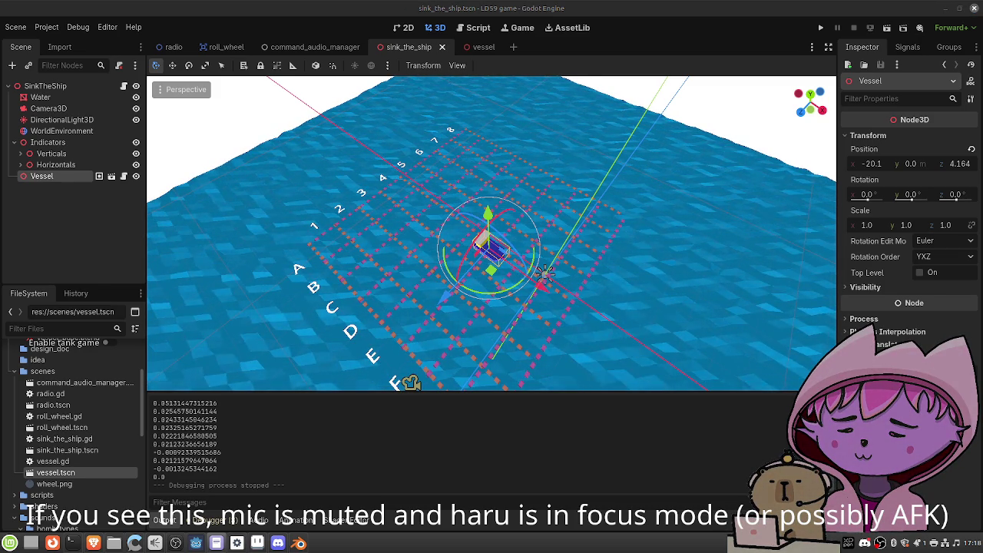
key(alt+Tab)
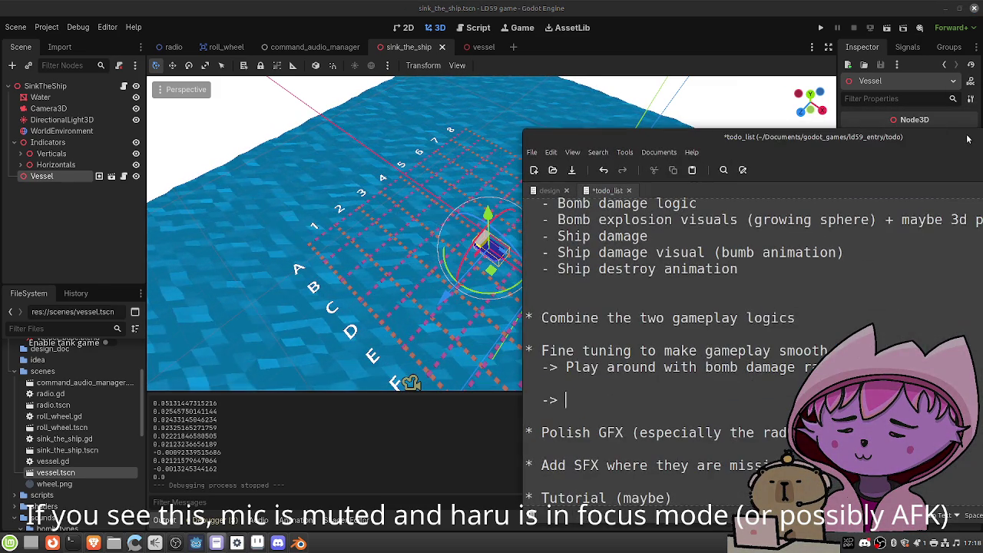
Write first-level and second-level bomb damage notes in the to-do list and save
text(In the firs)
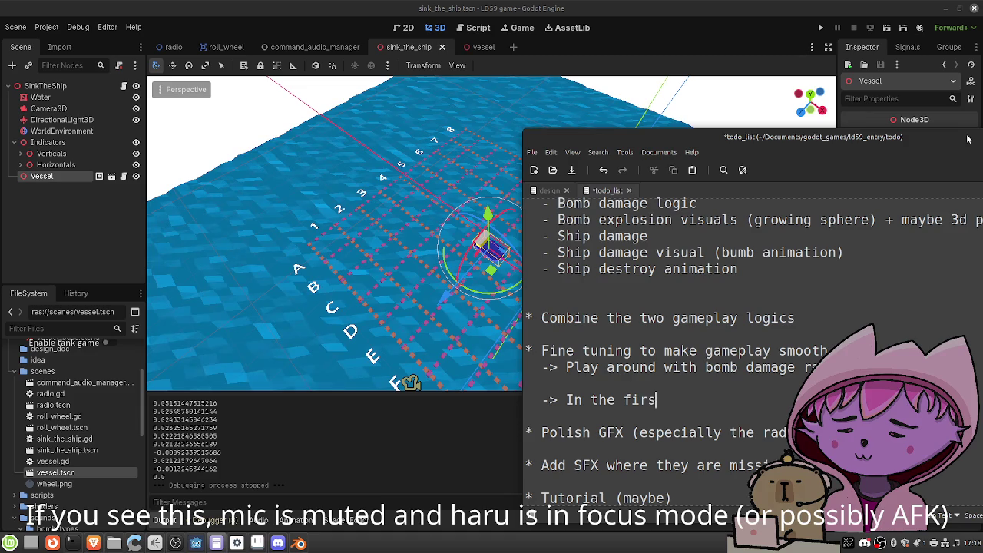
text(t level, )
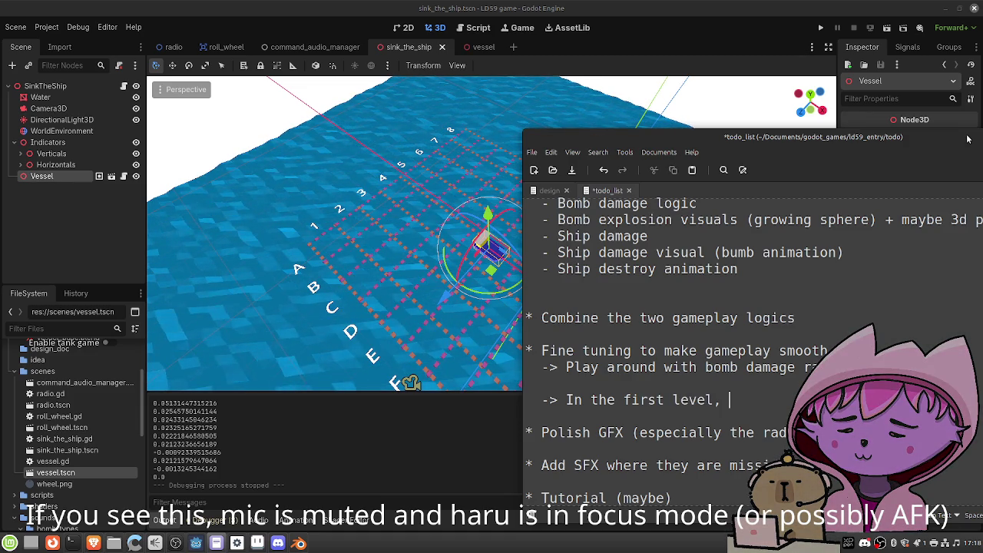
text(bomb is)
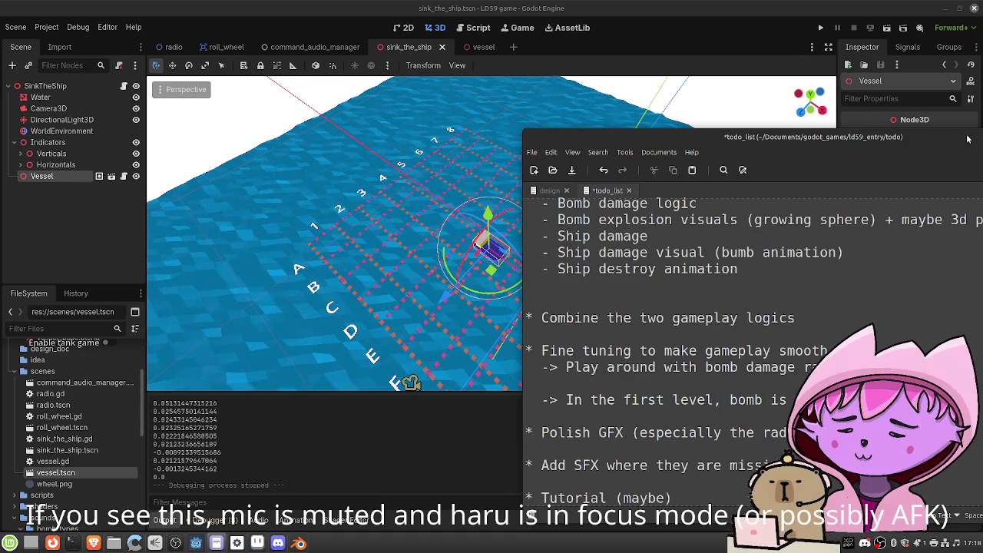
key(Return)
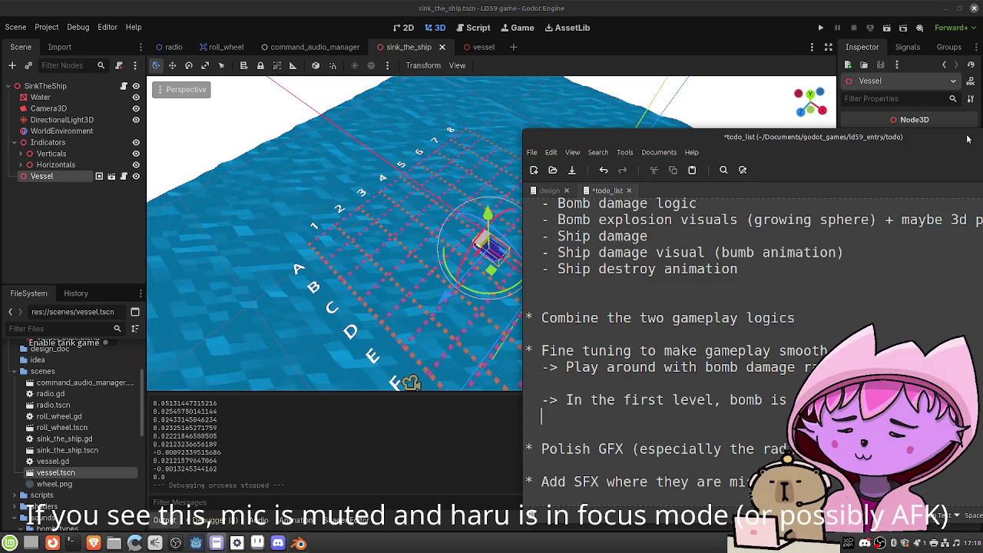
text(damage is done)
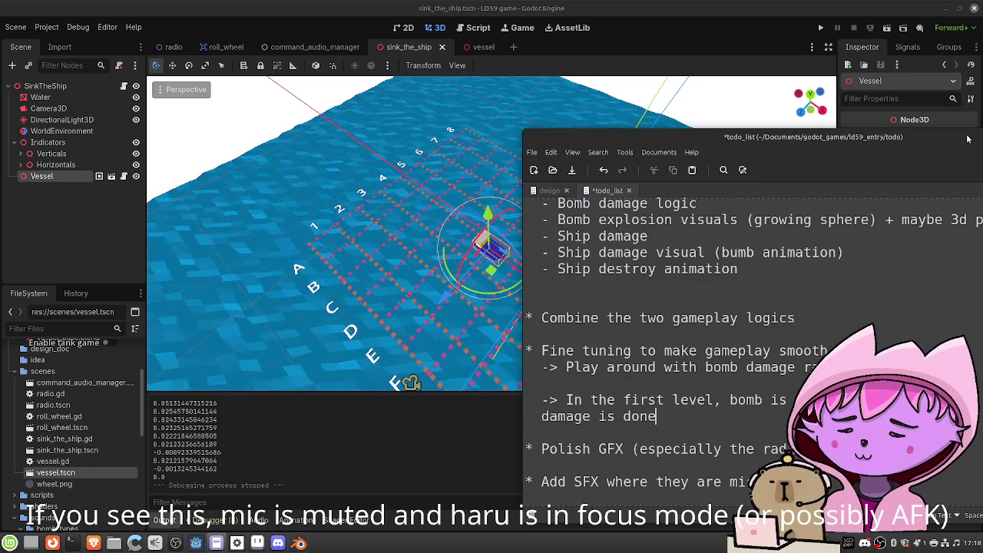
text(.)
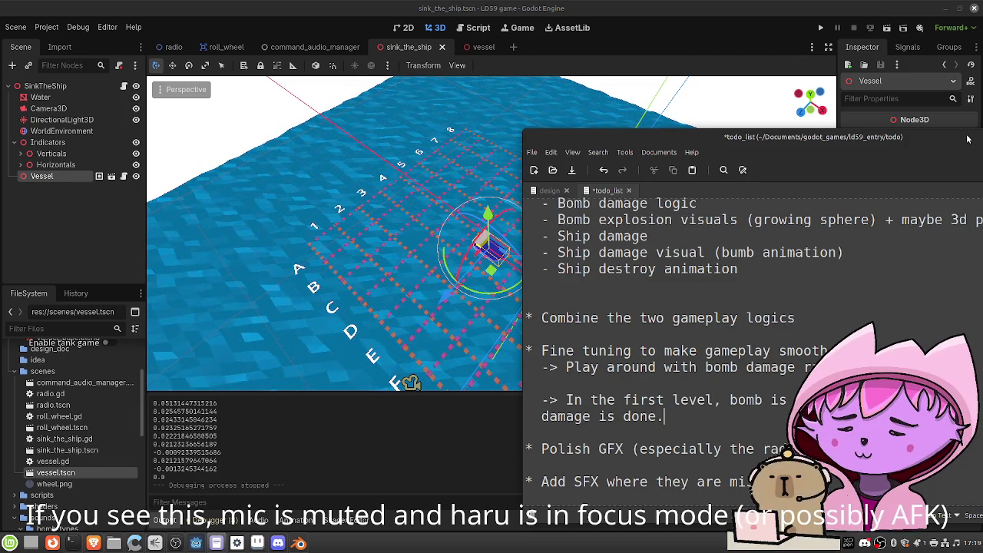
key(Return)
key(Return)
text(-> I)
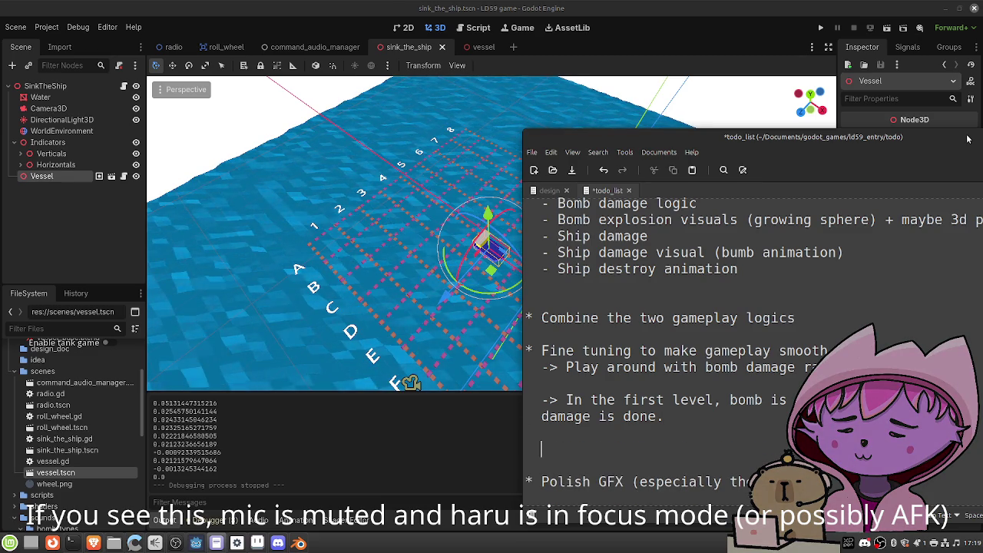
text(n the second level, bomb)
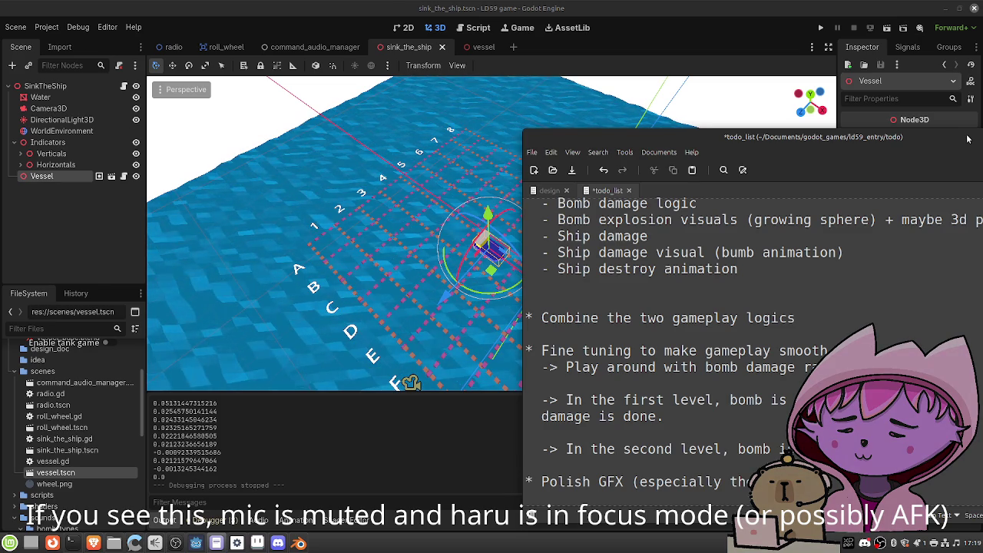
key(Return)
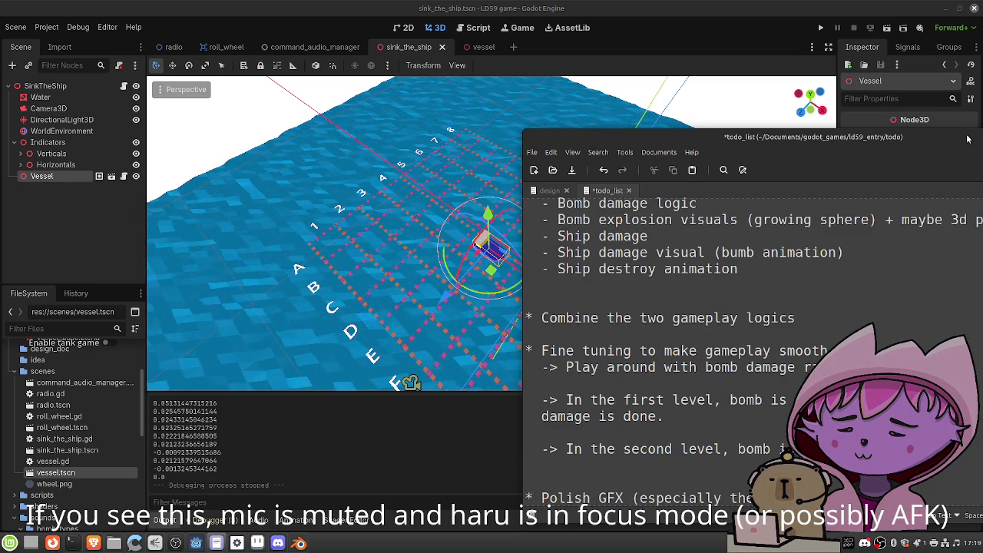
text(some d)
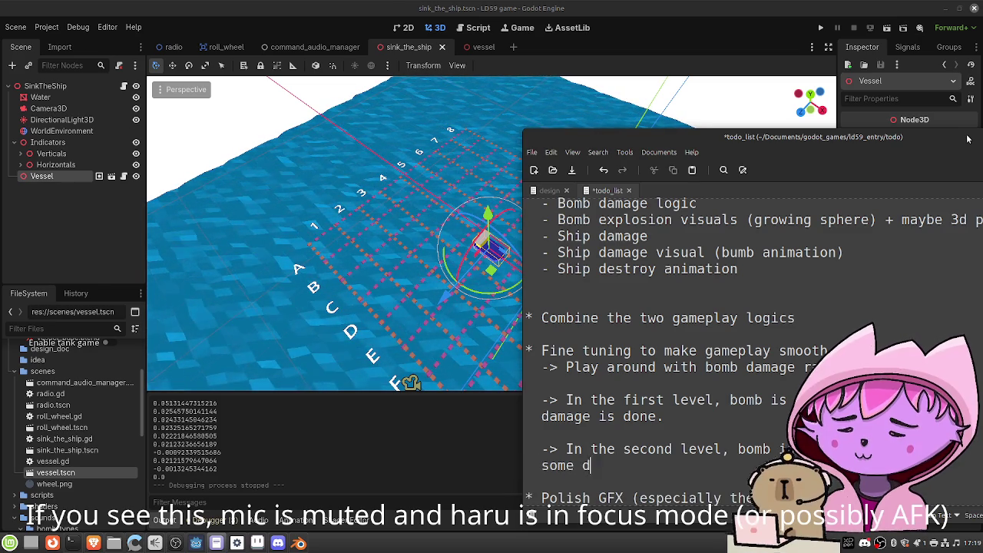
text(amage is done)
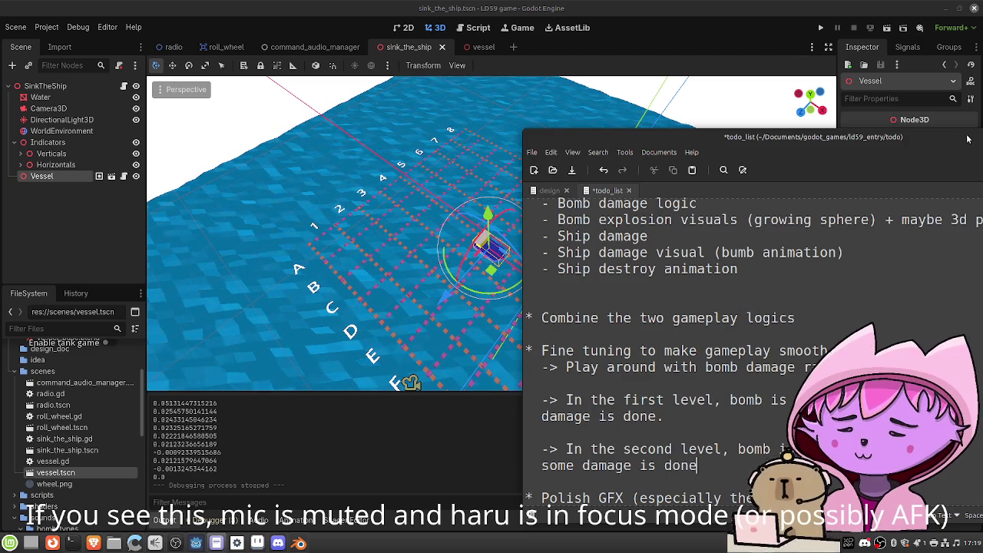
text( if play)
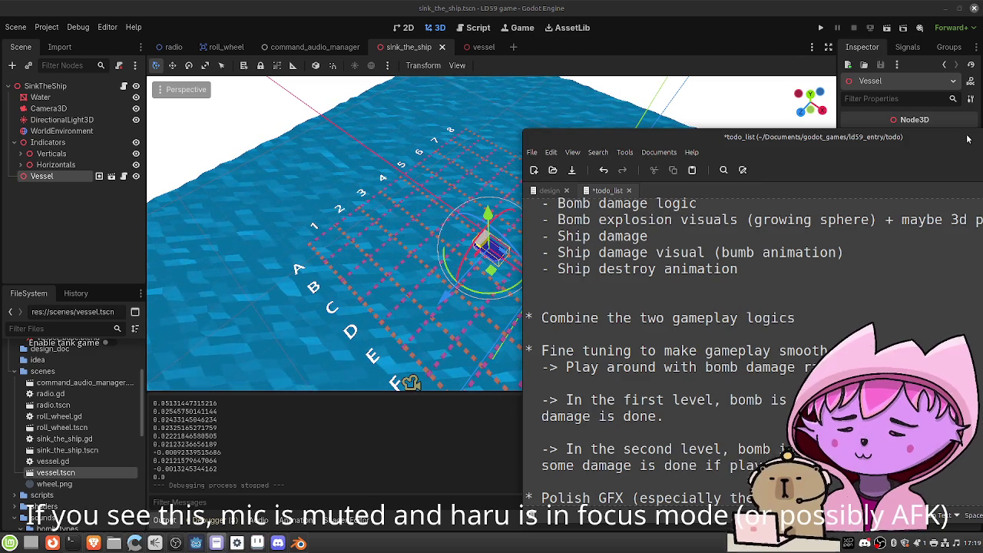
key(ctrl+s)
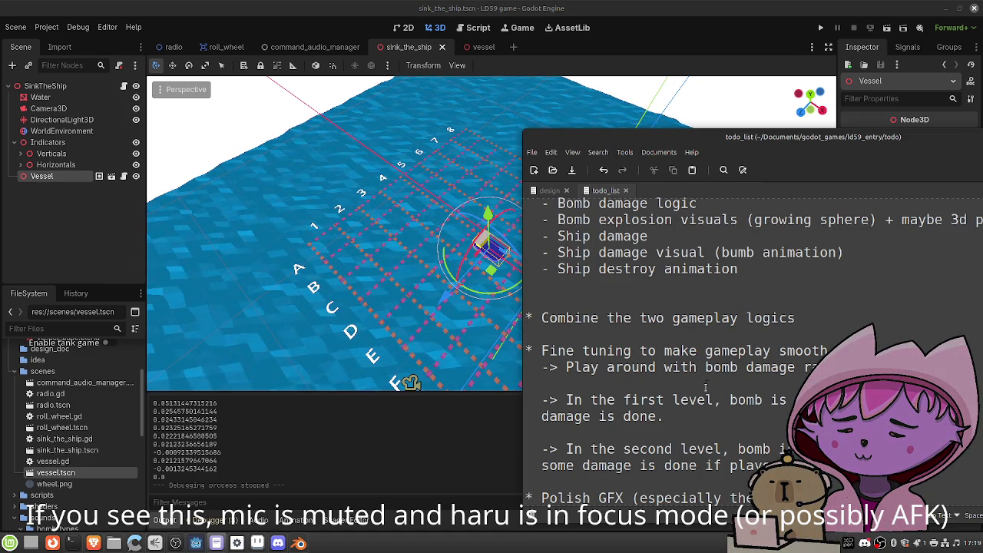
Replace 'level' with 'wave' in both bomb notes and save
drag(705, 400, 672, 401)
text(wave)
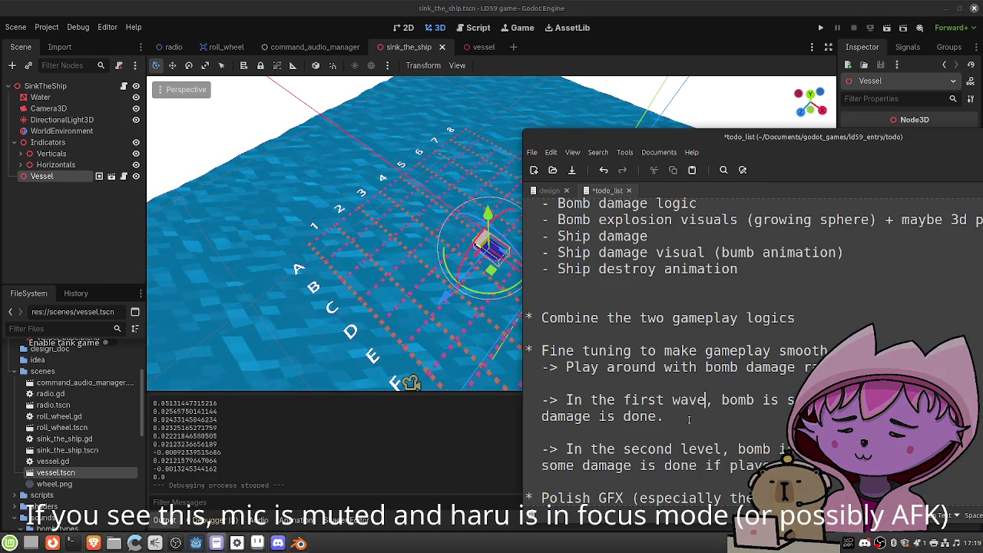
drag(717, 449, 680, 450)
text(wave)
key(ctrl+s)
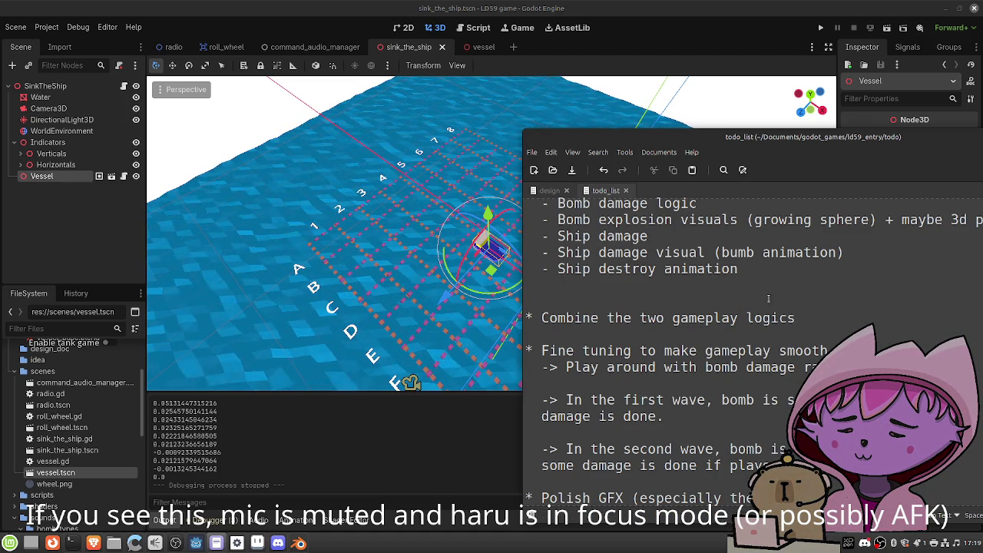
Insert '* Add action indicator (including…' above Polish GFX and save
scroll(791, 296, down, 2)
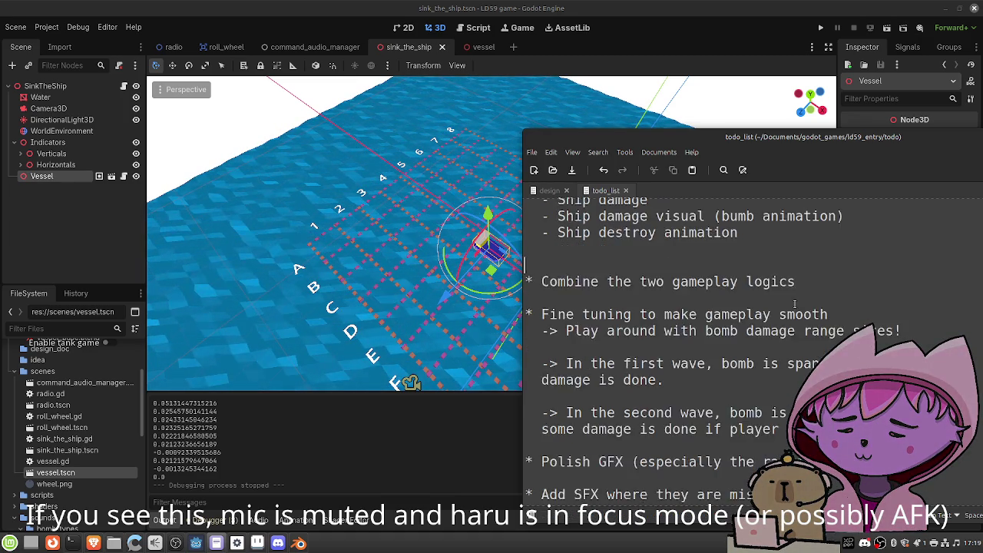
key(Return)
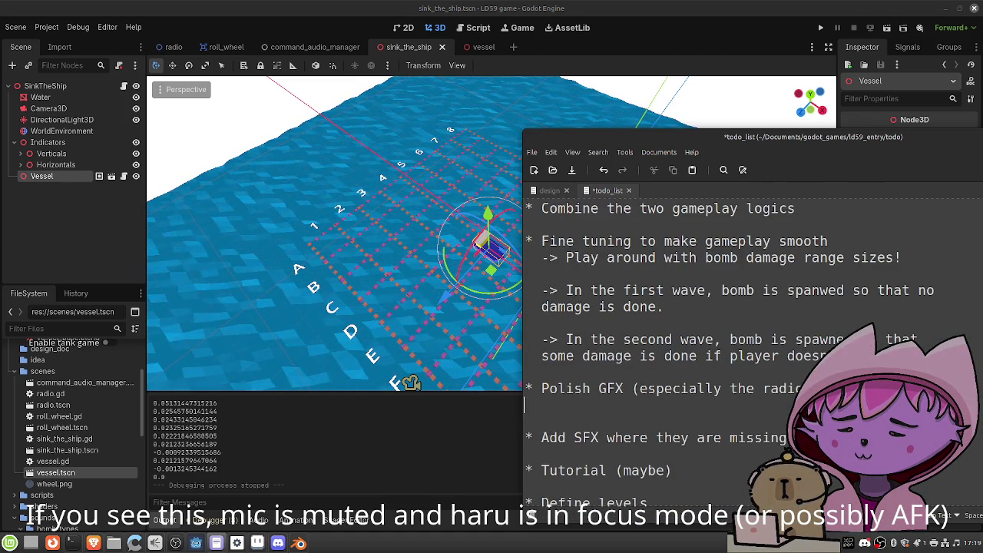
text(->)
key(BackSpace)
key(BackSpace)
key(BackSpace)
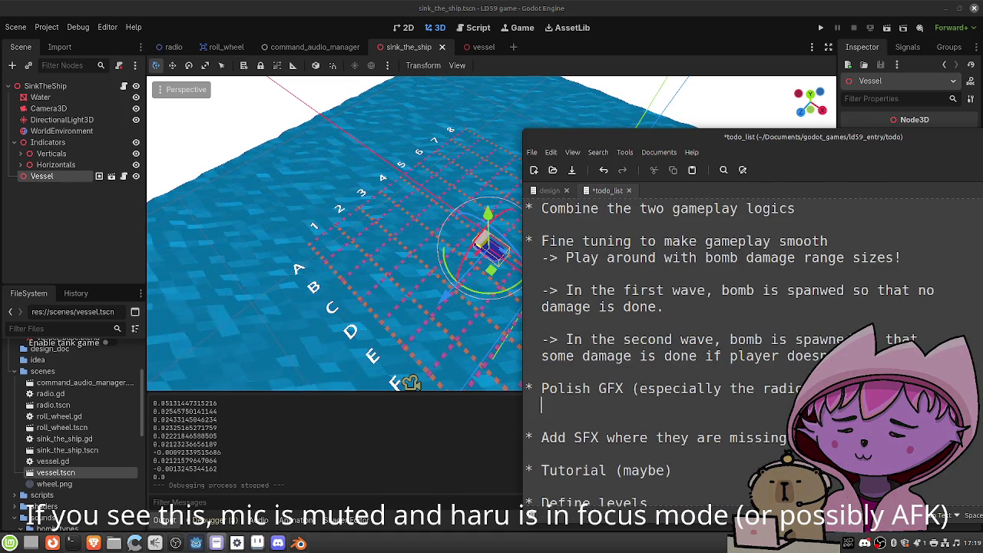
click(525, 388)
key(Return)
key(Return)
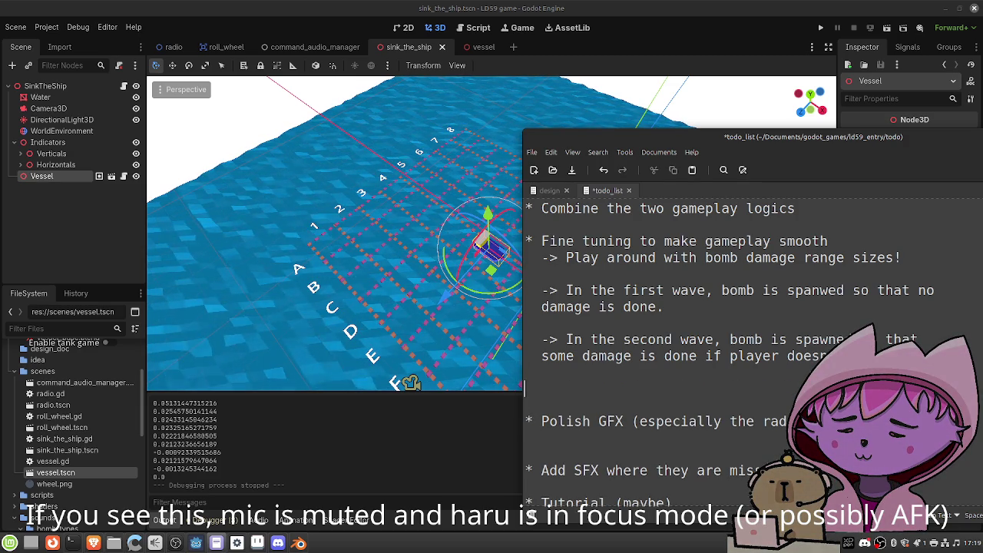
text(* Add wave indicator)
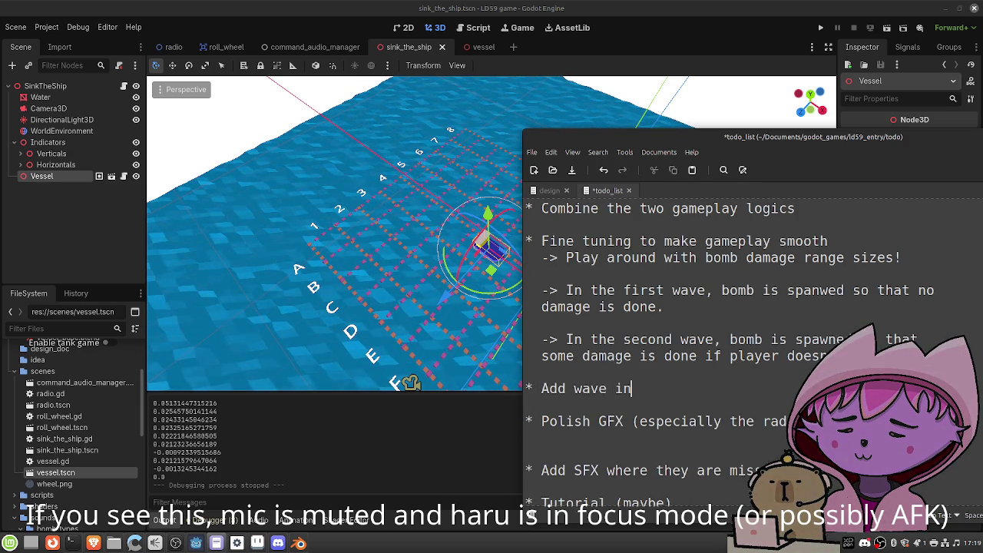
key(BackSpace)
key(BackSpace)
key(BackSpace)
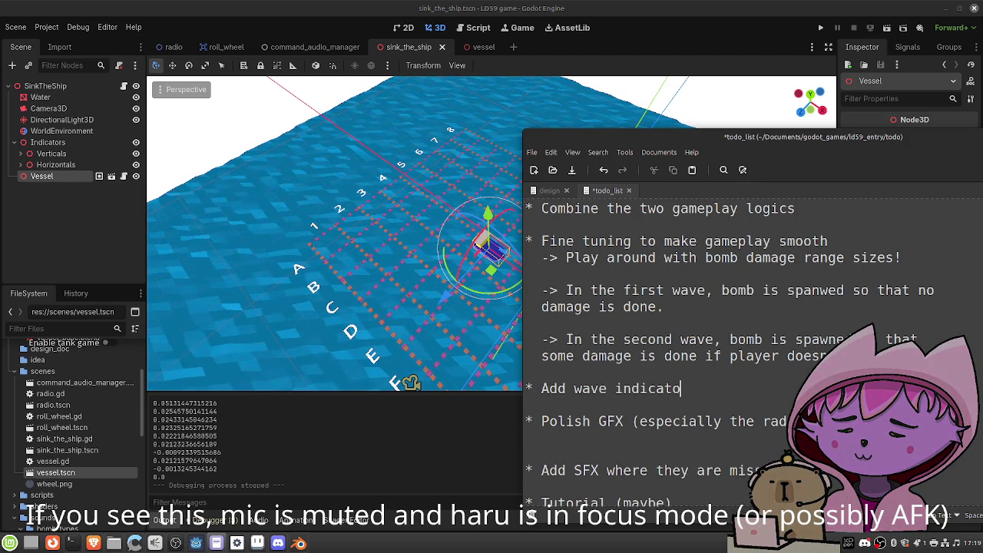
text(action indicator ()
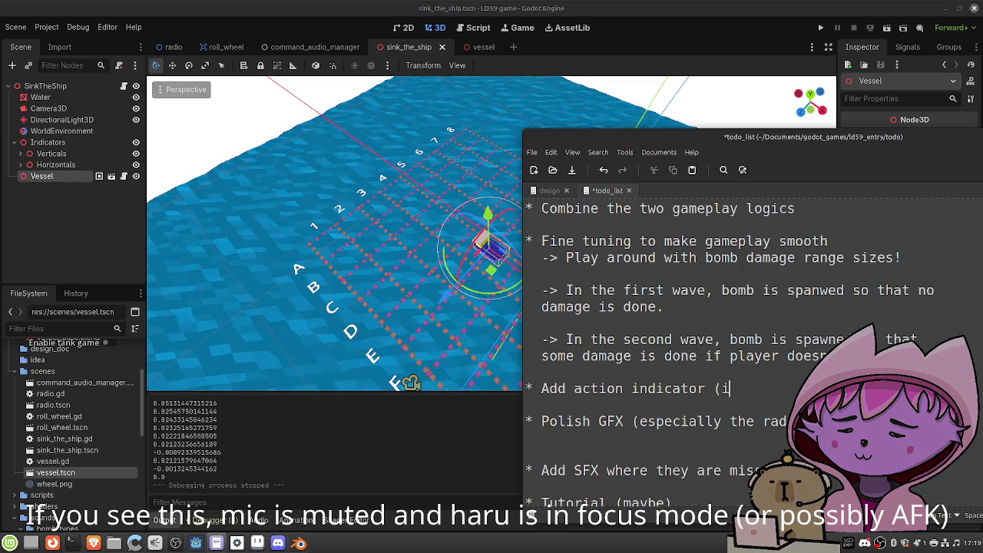
text(including)
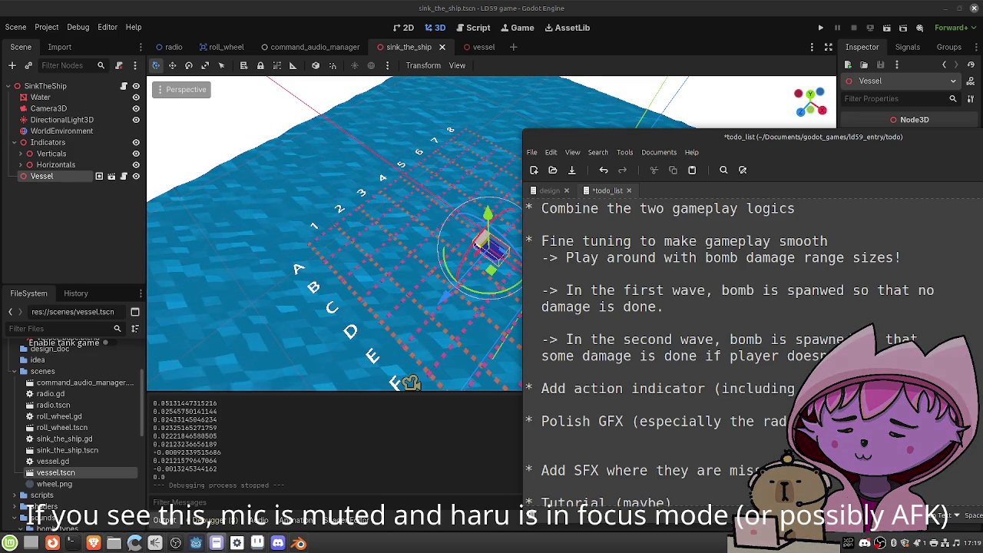
key(ctrl+s)
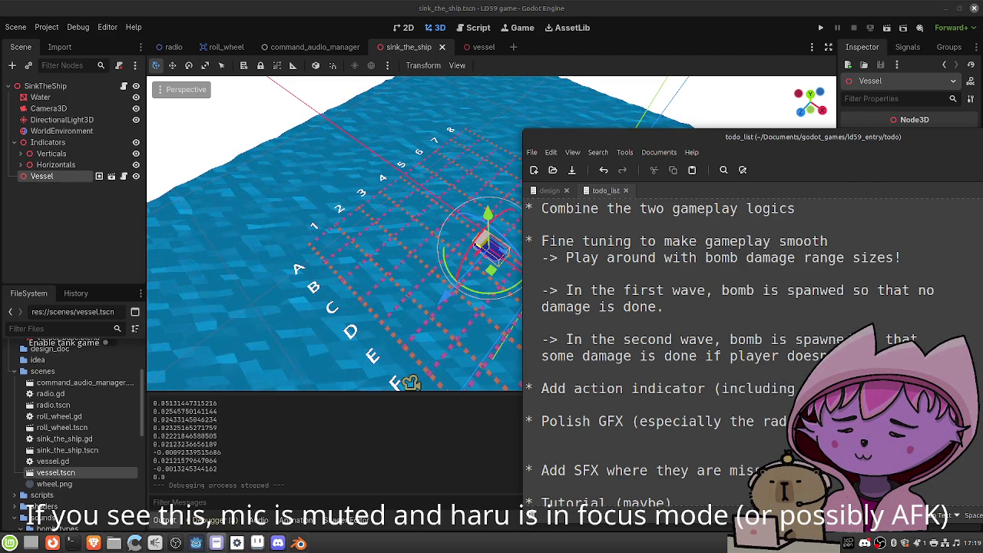
key(Return)
key(Return)
text(.. ->)
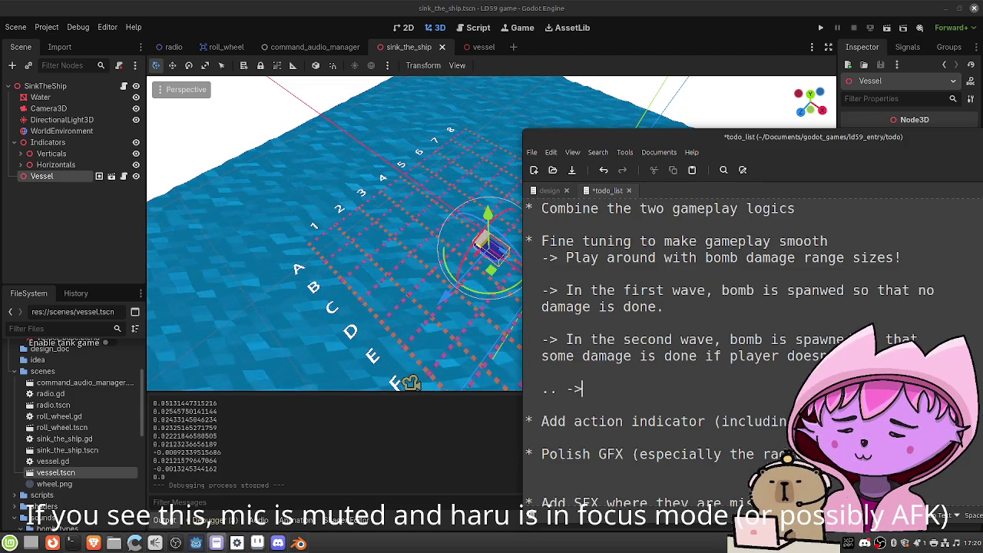
Add a '-> You get the idea: bombs…' note about bombs landing closer to players, and save
text(In the )
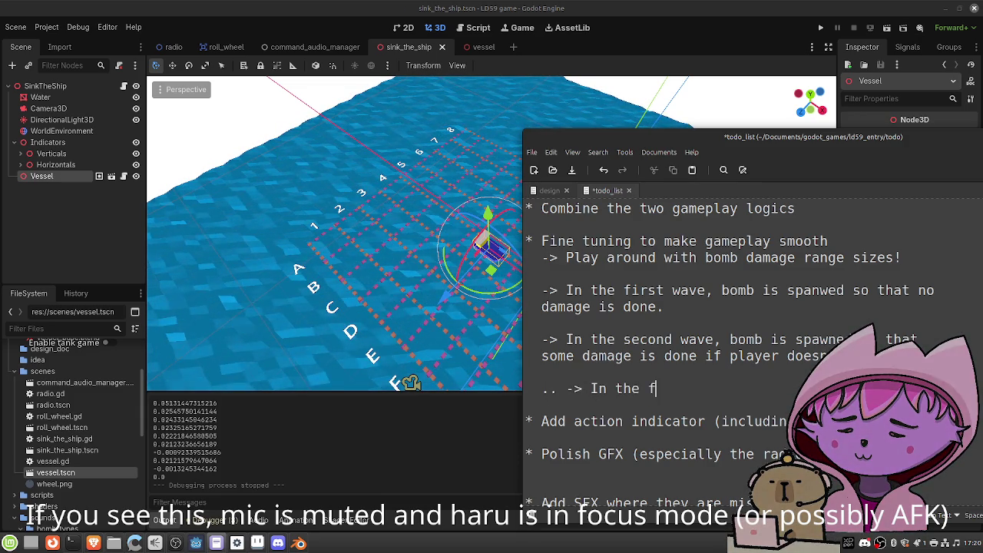
text(fifth wave,)
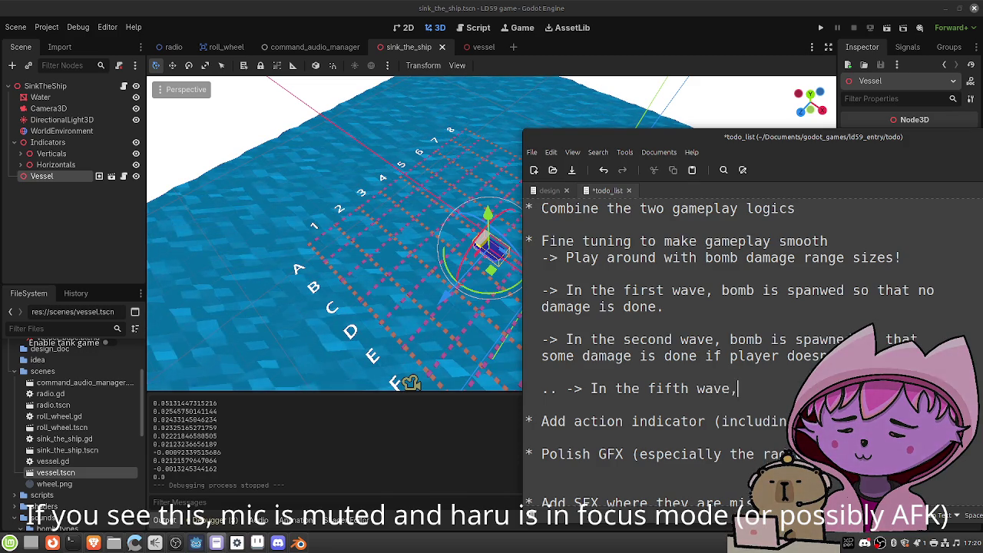
key(BackSpace)
key(BackSpace)
key(BackSpace)
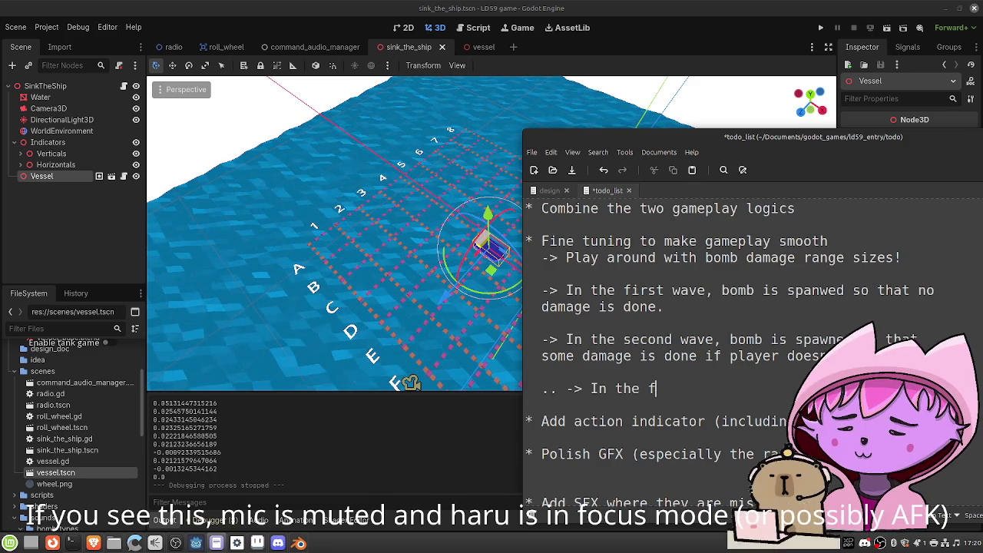
text(You get the ideea)
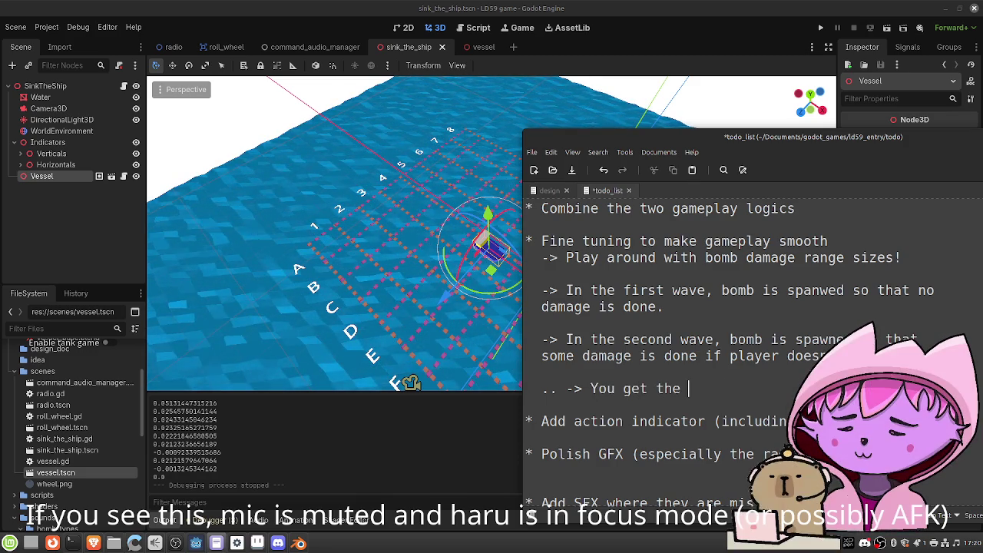
key(BackSpace)
key(BackSpace)
key(BackSpace)
text(ea: bombs ar)
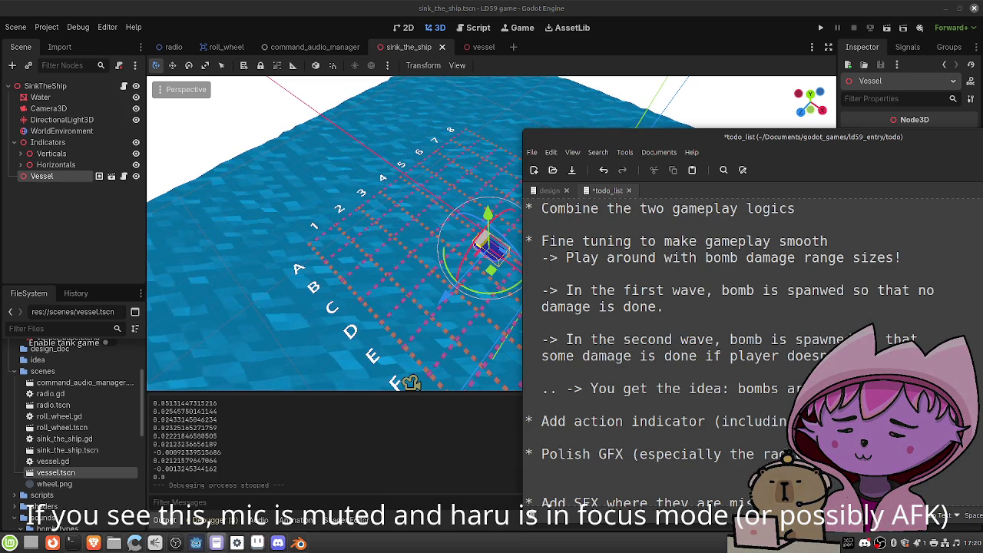
key(Return)
text(and more clo)
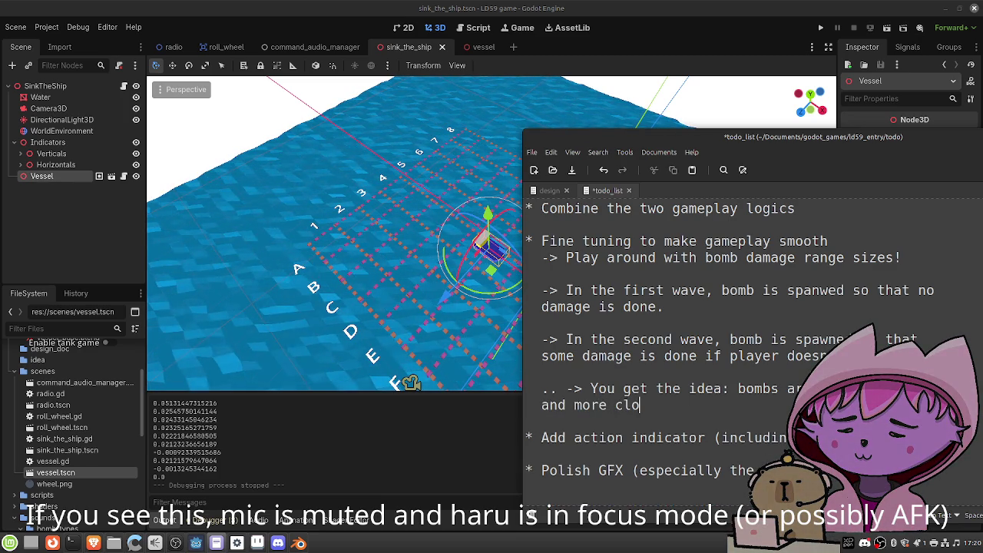
text(sely to the)
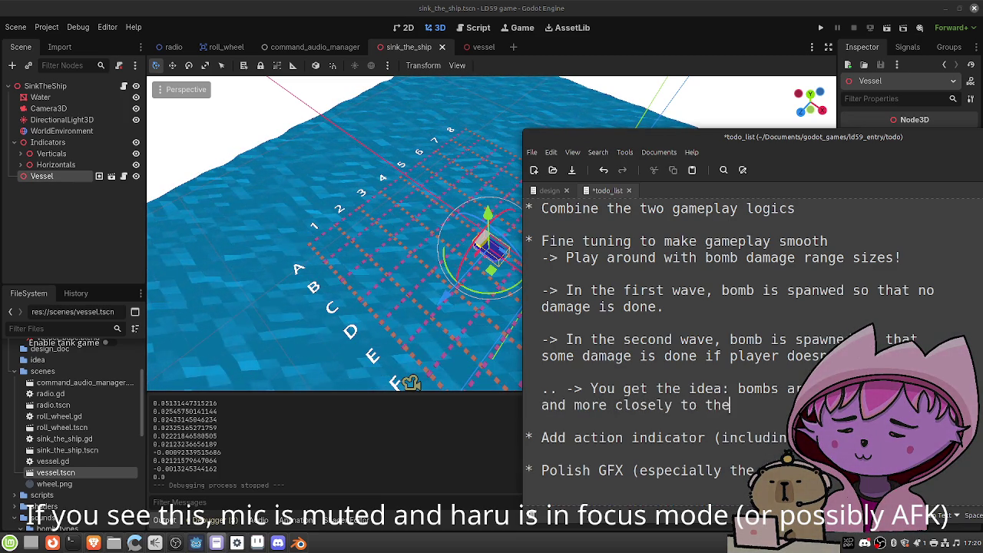
text( players )
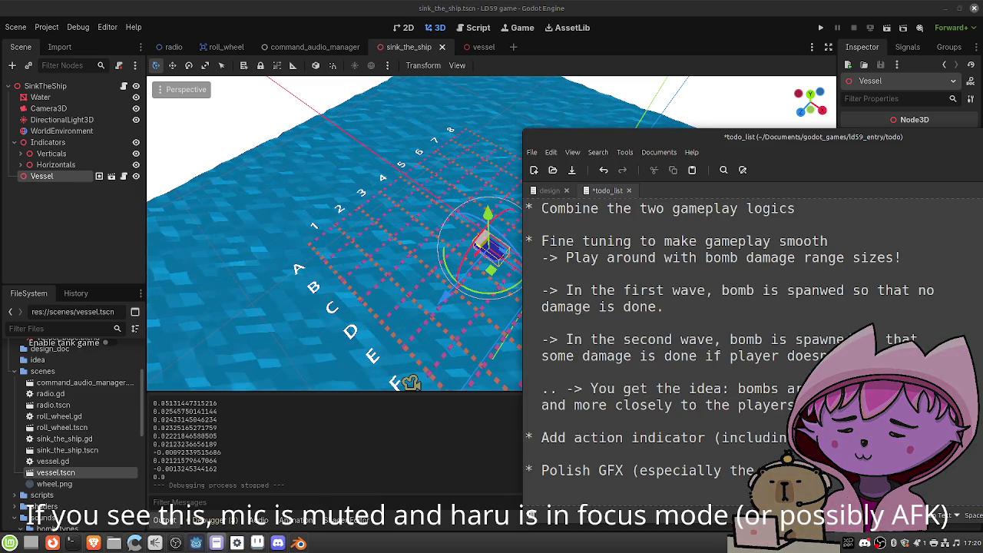
text(time )
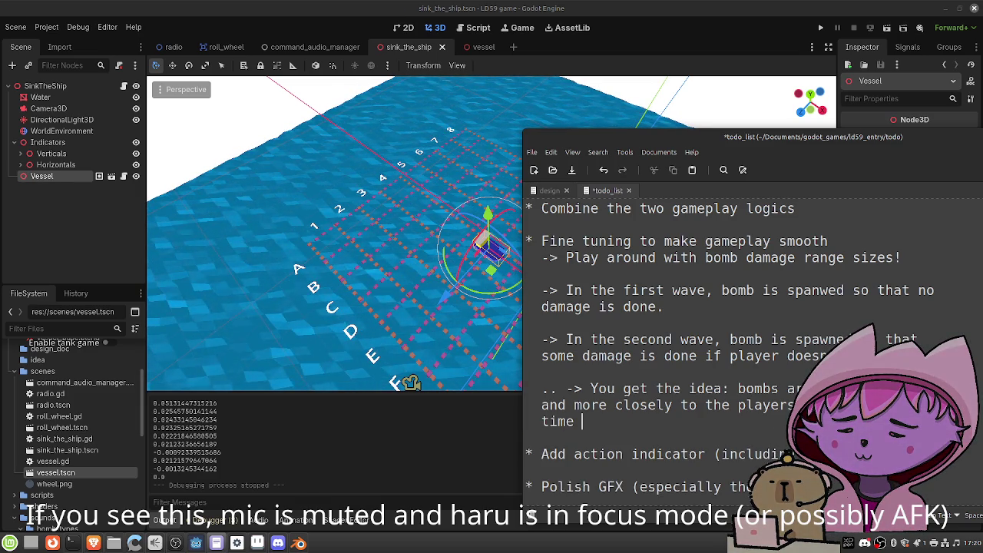
text(the bomb damage range inc)
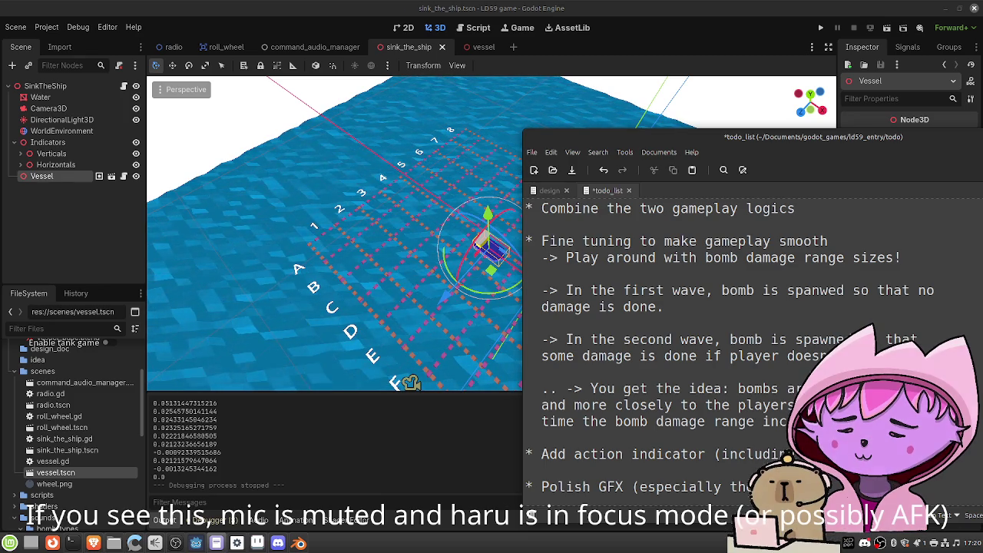
key(ctrl+s)
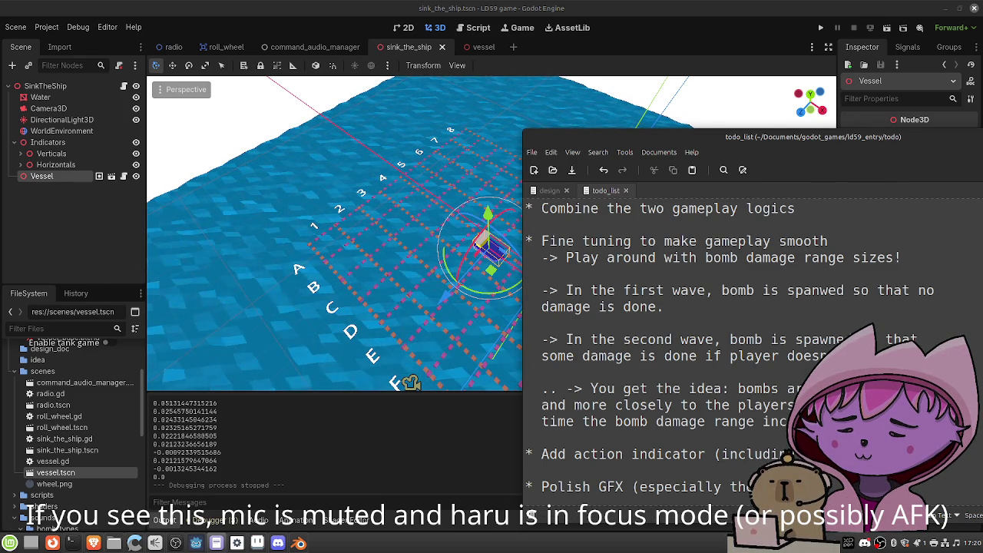
key(alt+Tab)
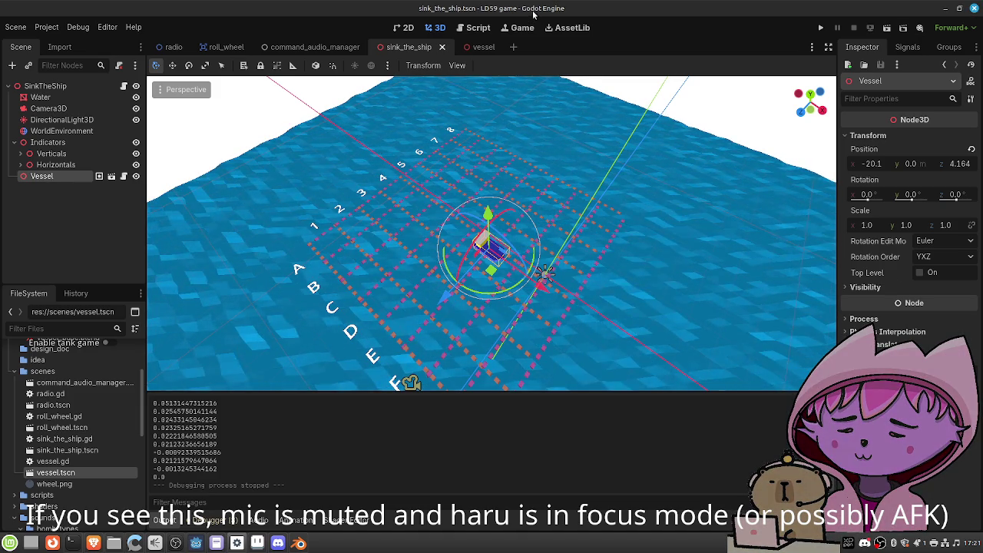
Duplicate the Vessel twice and move Vessel2 toward the lower left of the grid
key(ctrl+d)
key(ctrl+d)
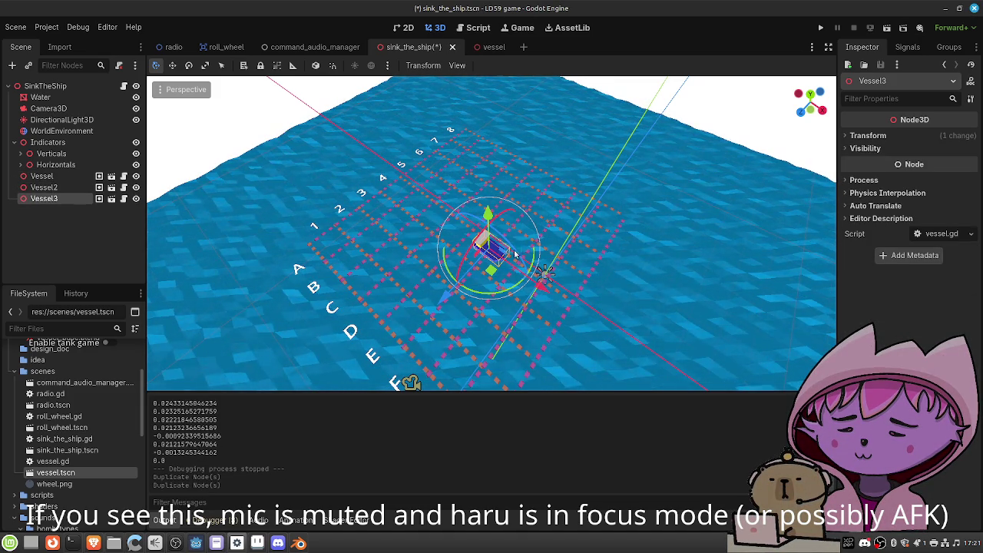
click(501, 270)
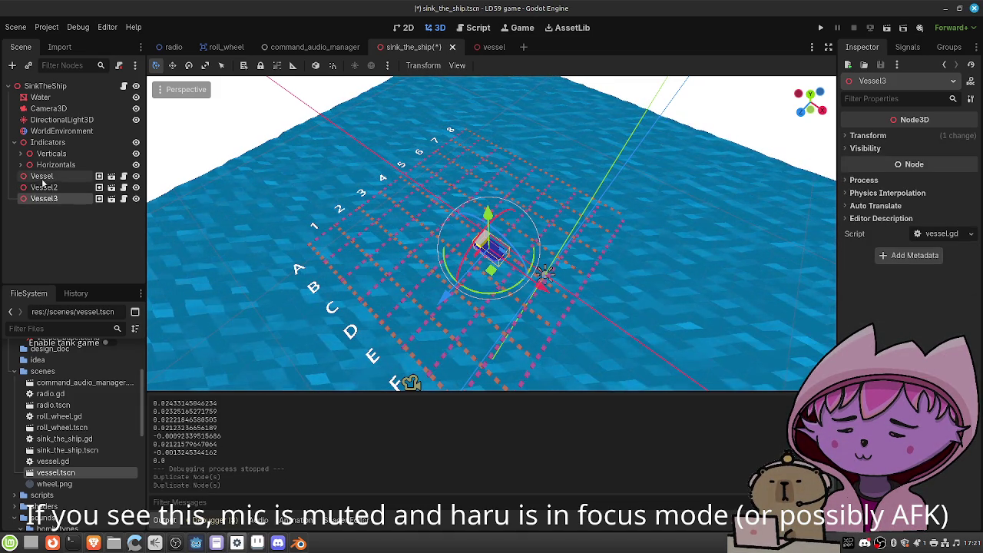
click(498, 270)
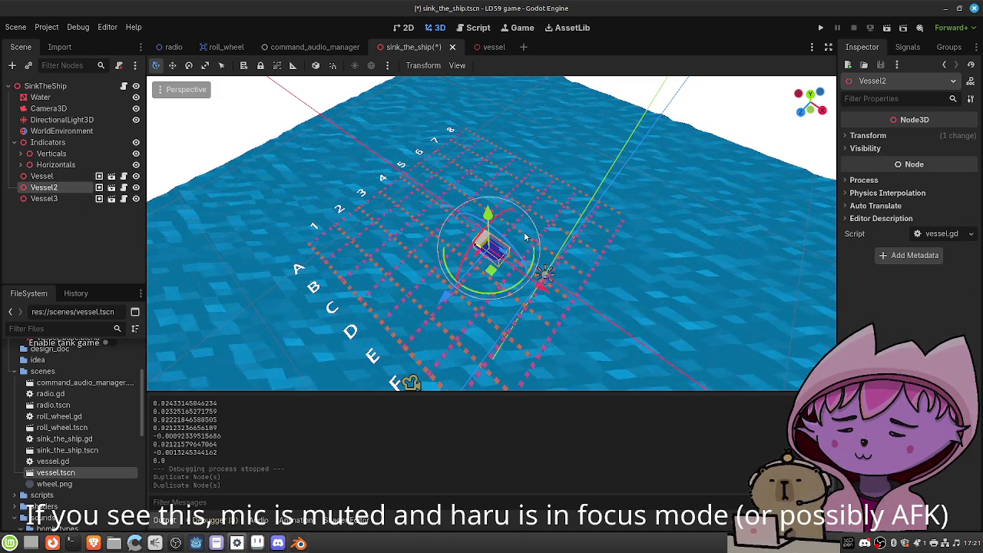
scroll(561, 304, down, 3)
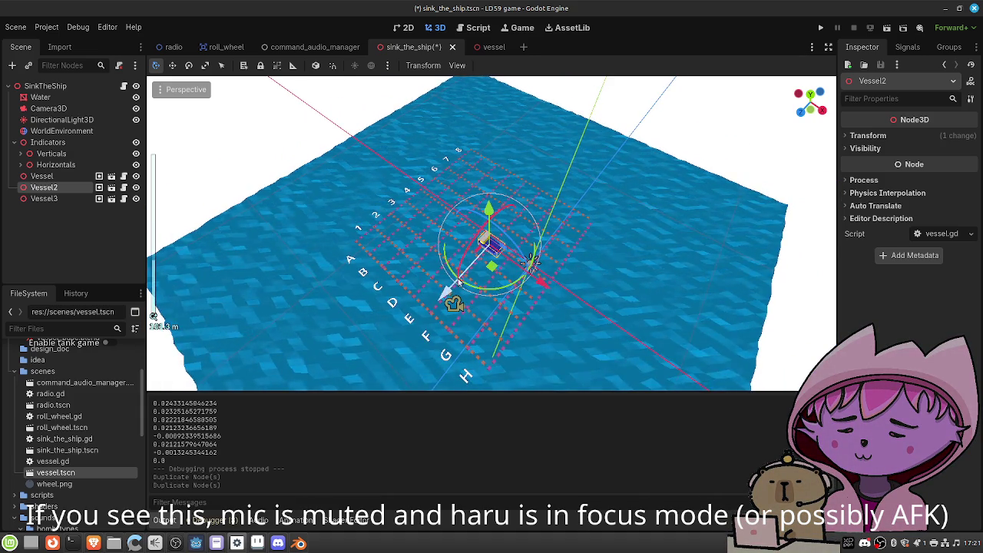
scroll(492, 246, up, 2)
drag(405, 306, 376, 353)
Move Vessel3 up-right across the grid, save the scene, and run it
click(44, 198)
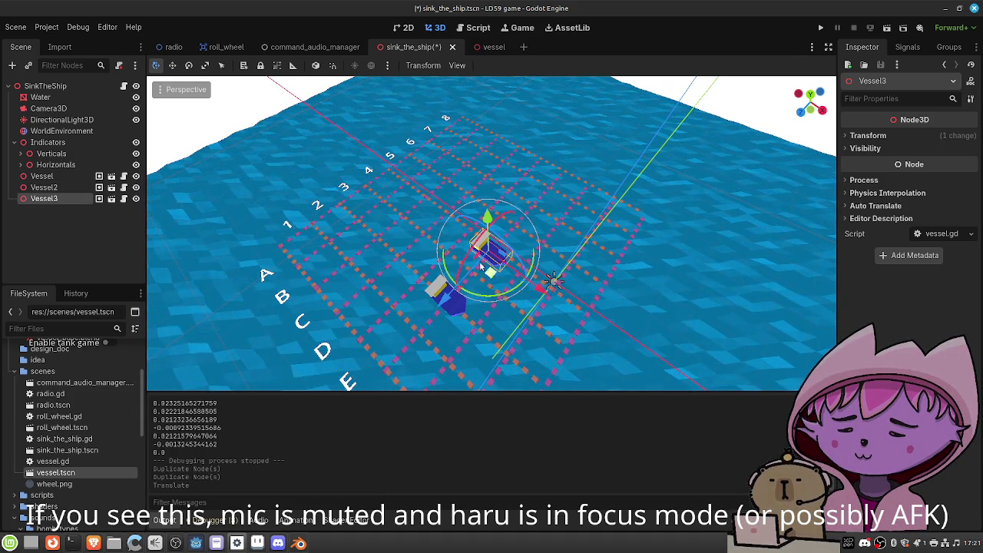
mouse_move(542, 283)
mouse_down()
mouse_move(587, 258)
mouse_move(603, 223)
mouse_move(584, 210)
mouse_up()
key(ctrl+s)
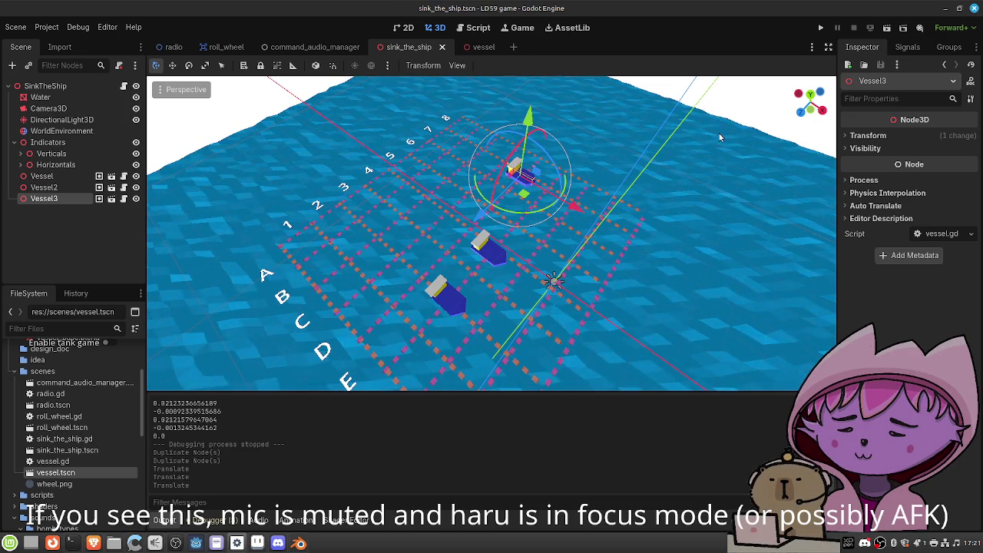
click(886, 27)
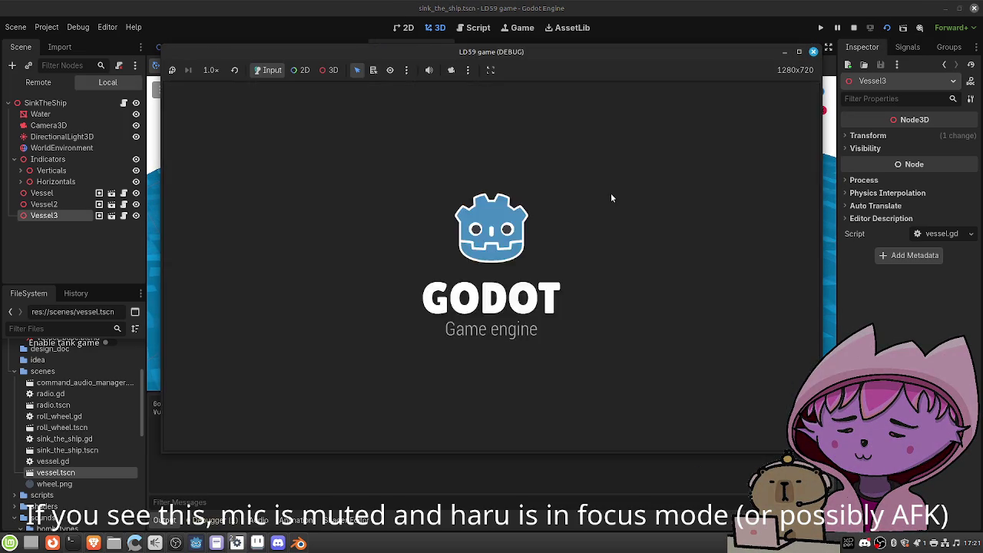